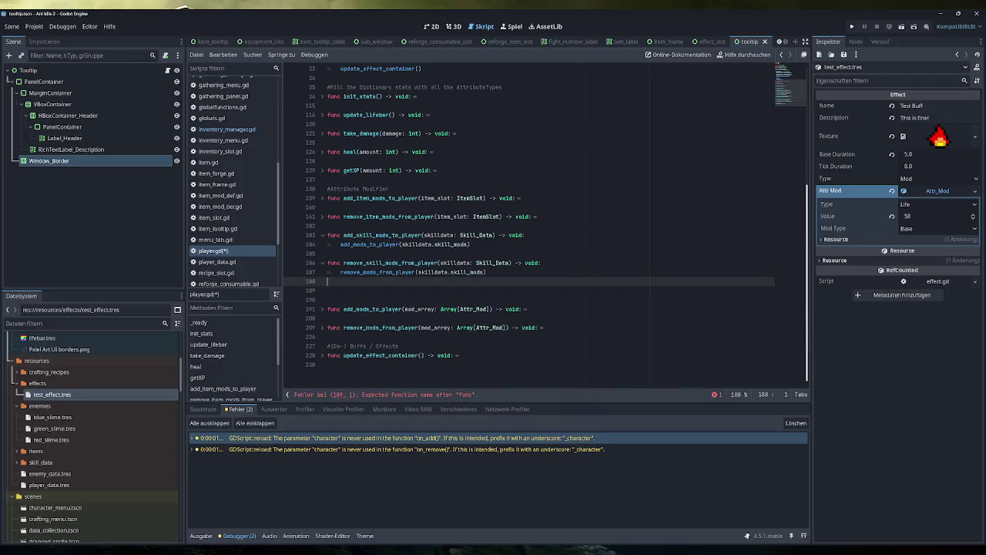
Remove the extra blank lines and add the comment '#Add/Remove Modifier by array' above add_mods_to_player
key("BackSpace")
key("BackSpace")
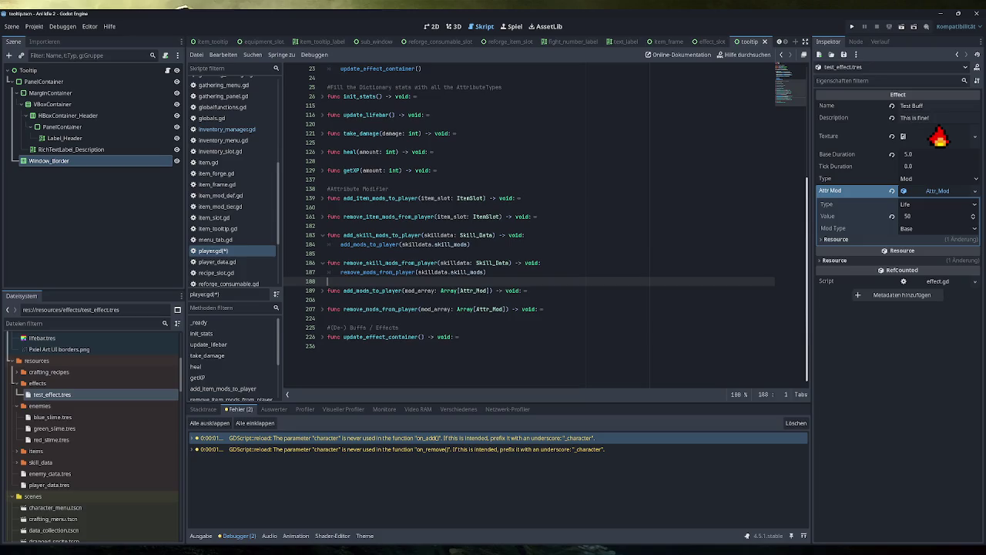
key("Return")
type("#")
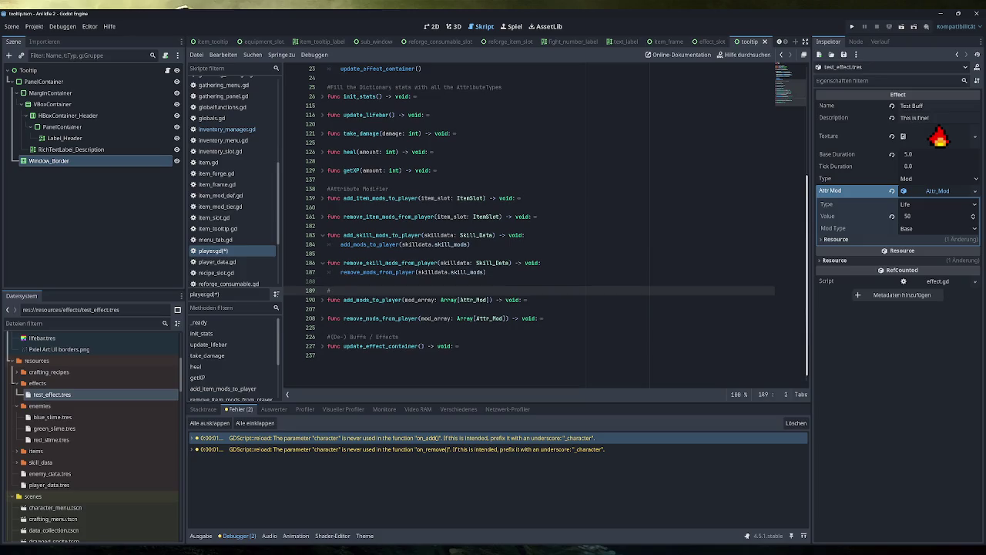
type("Add/Remove ")
type("Modifier b")
type("y array")
Add the comment 'Add/Remove Modifier for item/Skills - Items need to summarize array first (base, implicit, prefix, suffix)' and save player.gd
key("Up")
key("Up")
key("Up")
key("Return")
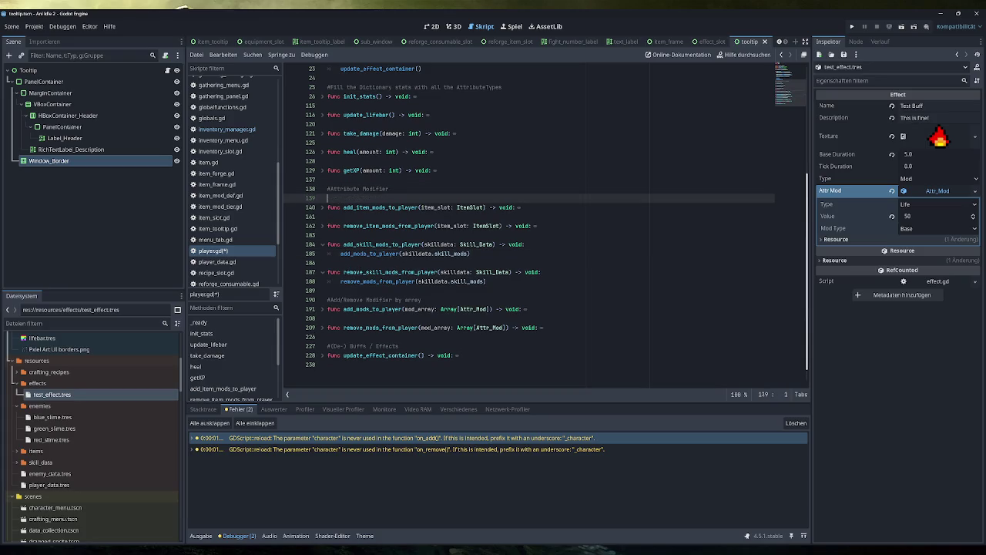
type("Add/Rem")
type("ove ")
type("Modifier ")
type("for item/Skill")
type("s - Items need ")
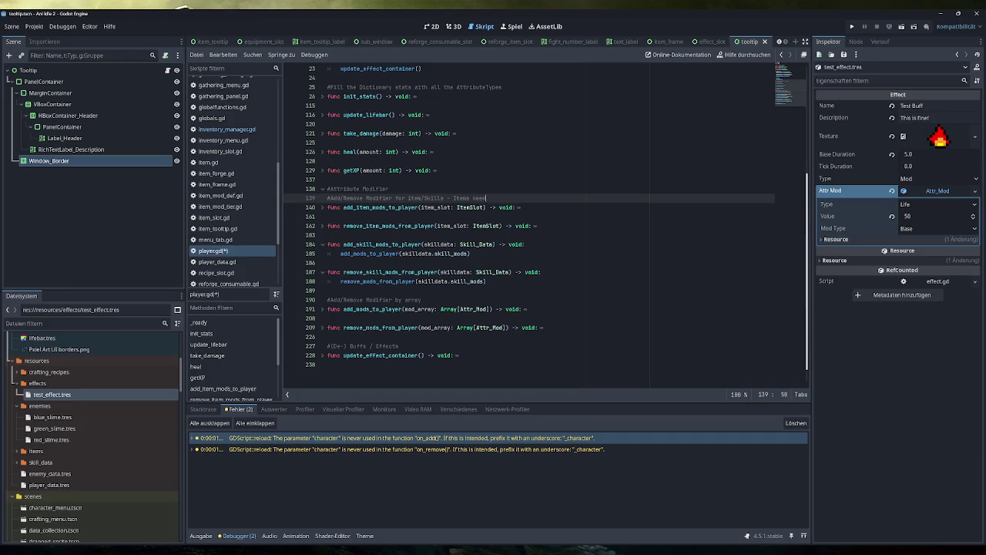
type("to summar")
type("ize array fil")
key("BackSpace")
type("rst ")
type("(base, impl")
type("icit, prefix, suffix)")
key("ctrl+s")
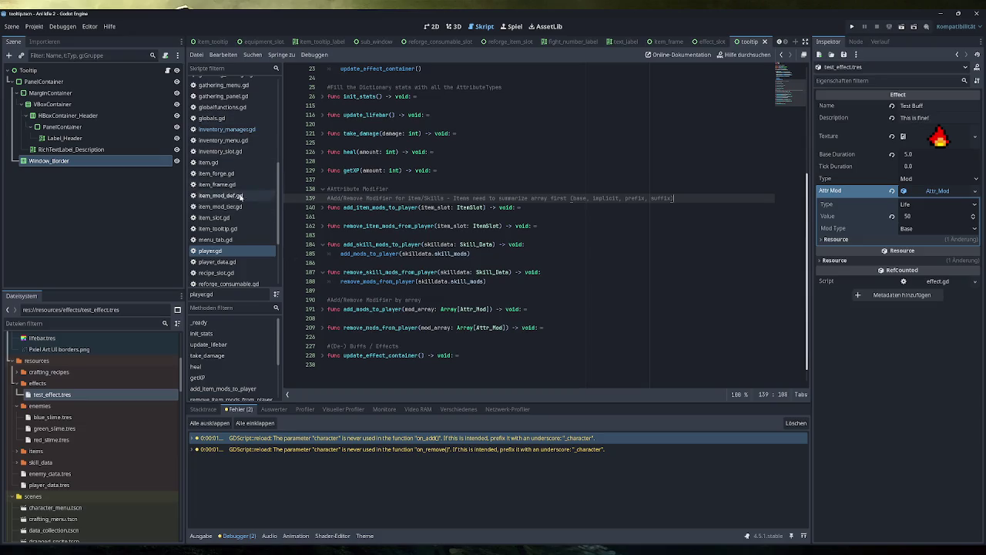
scroll(226, 213, "up", 3)
scroll(226, 213, "up", 5)
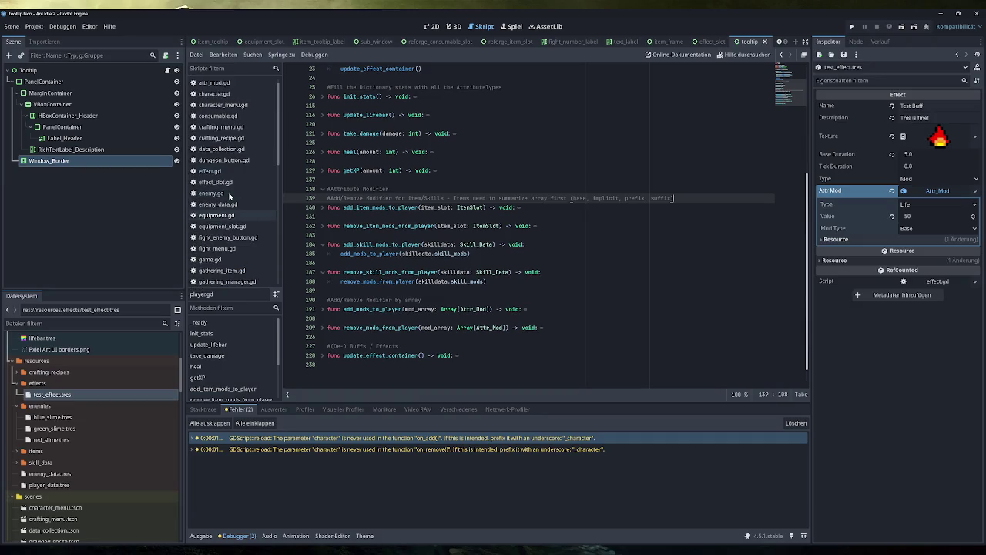
Make effect.gd's on_add call character.add_mods_to_player(), using the name from player.gd
left_click(209, 171)
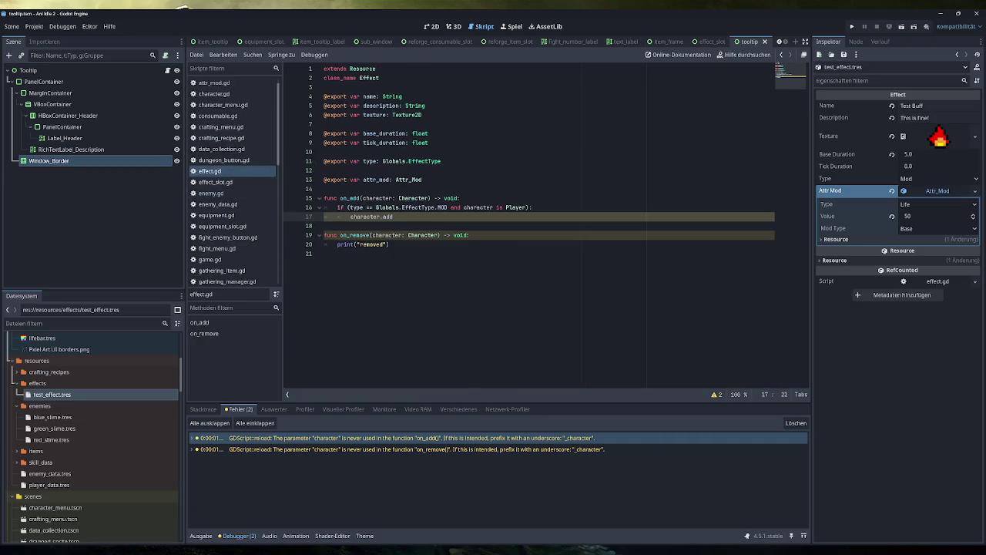
scroll(220, 231, "down", 8)
left_click(212, 199)
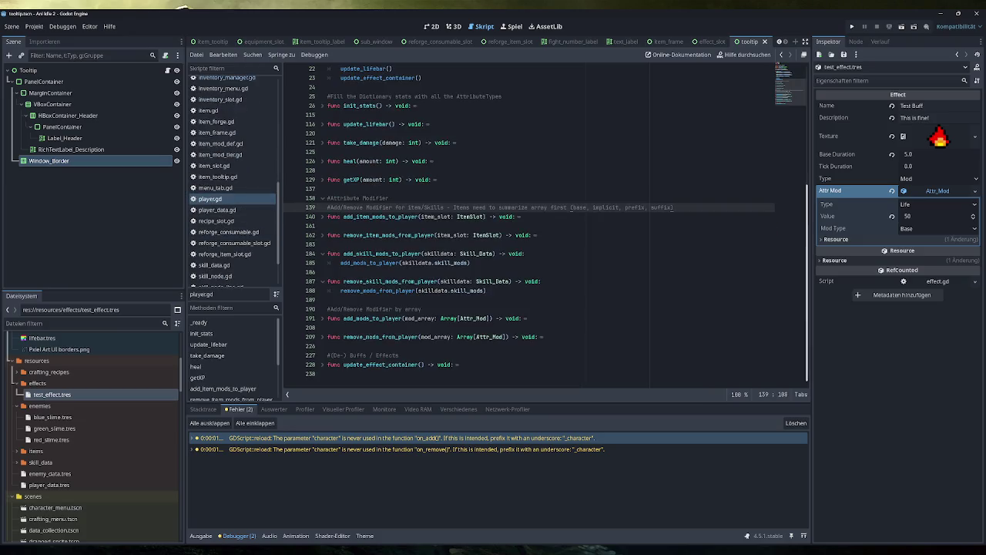
double_click(372, 319)
key("ctrl+c")
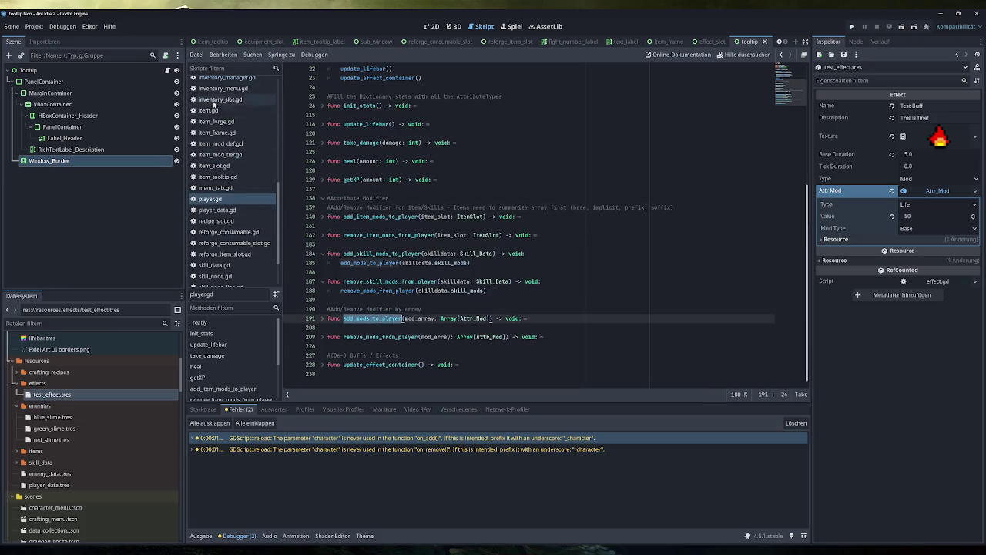
scroll(212, 110, "up", 5)
left_click(219, 120)
key("ctrl+v")
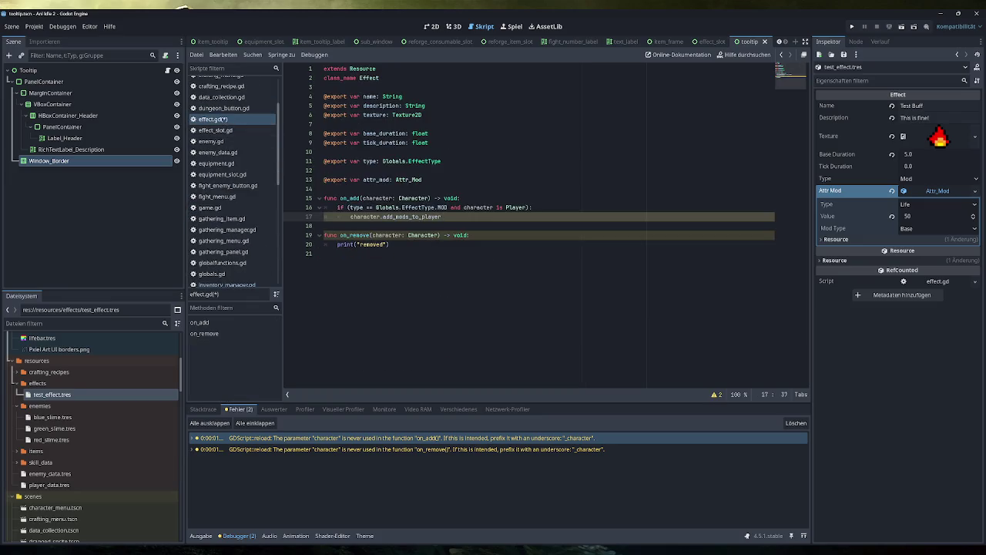
type("(")
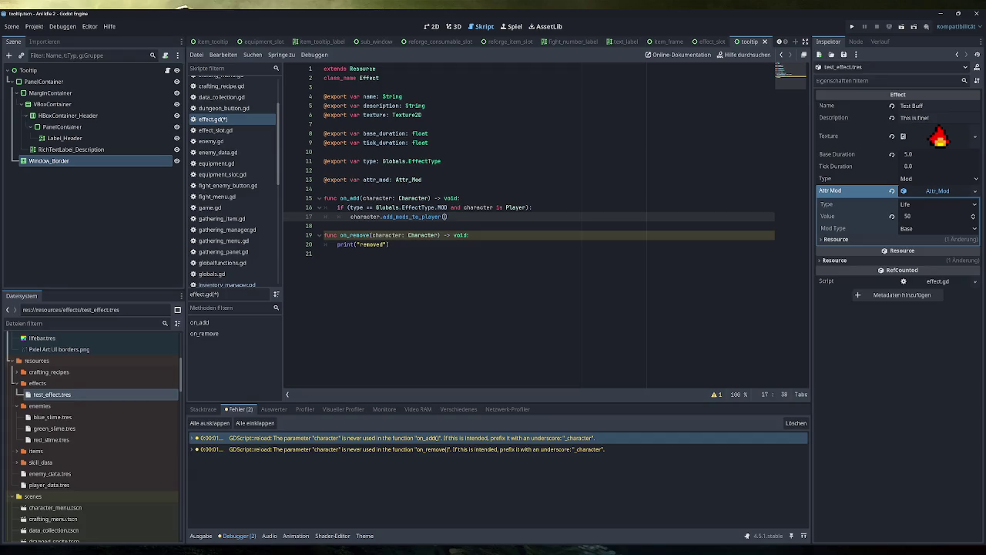
Rename the attr_mod export to attr_mod_array typed Array[Attr_Mod] and save effect.gd
left_click(392, 180)
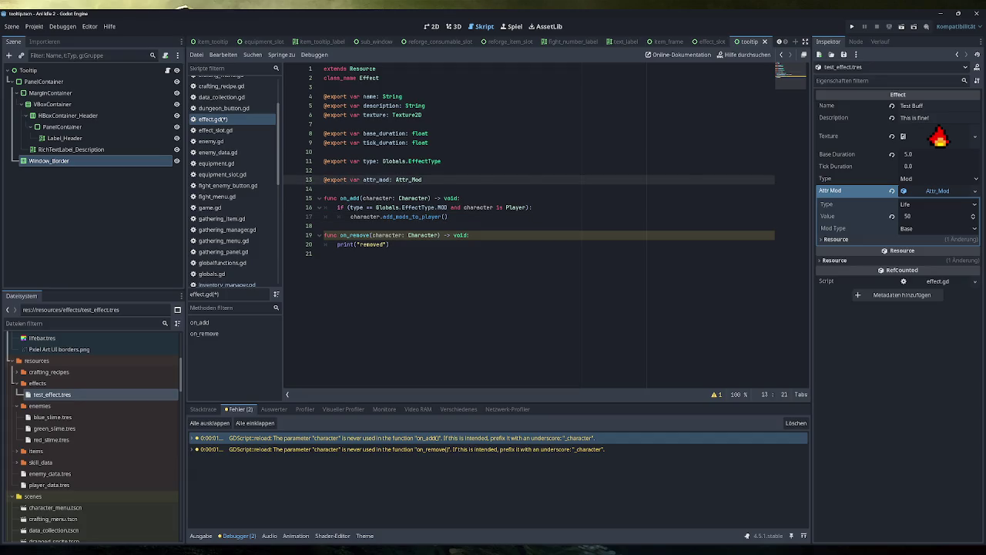
key("BackSpace")
key("BackSpace")
type("od_array")
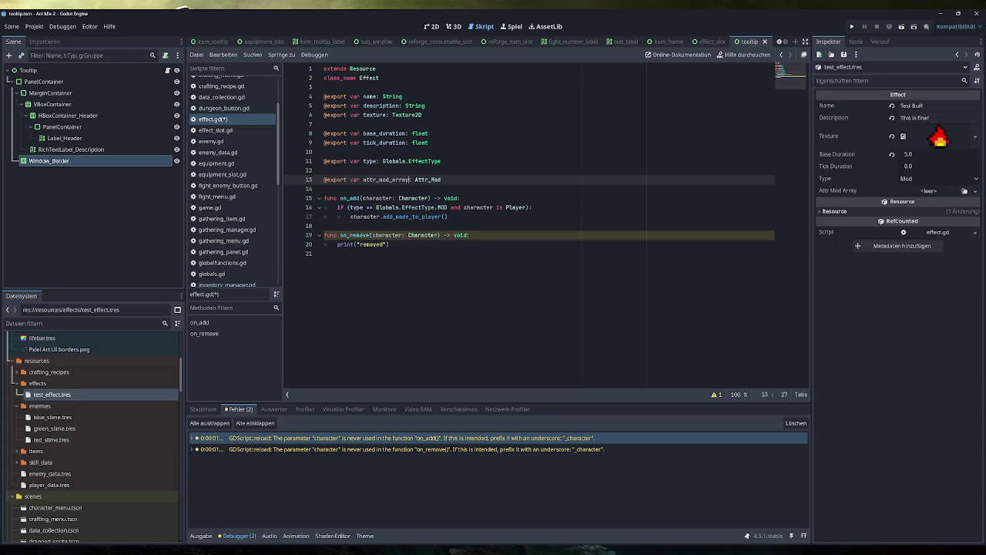
type("Array[")
key("End")
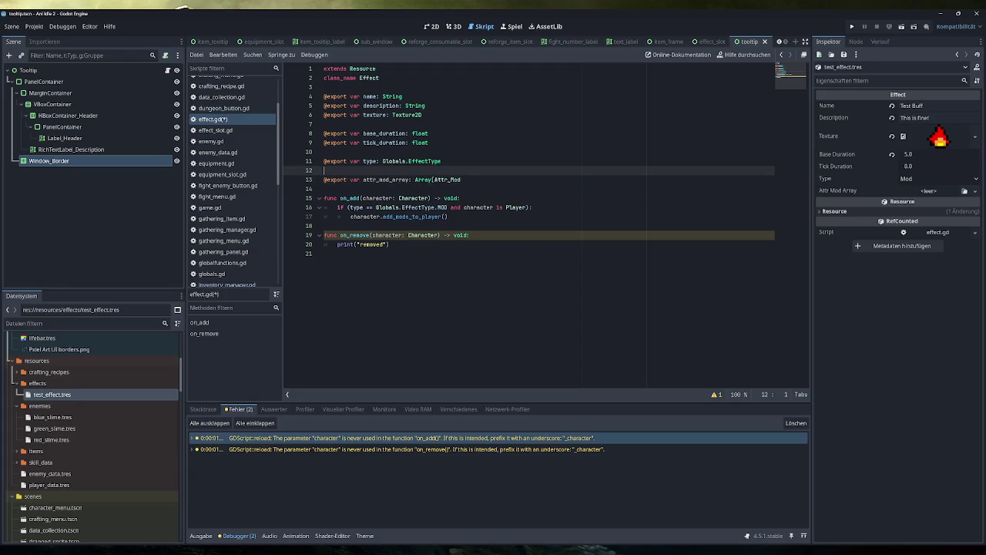
type("]")
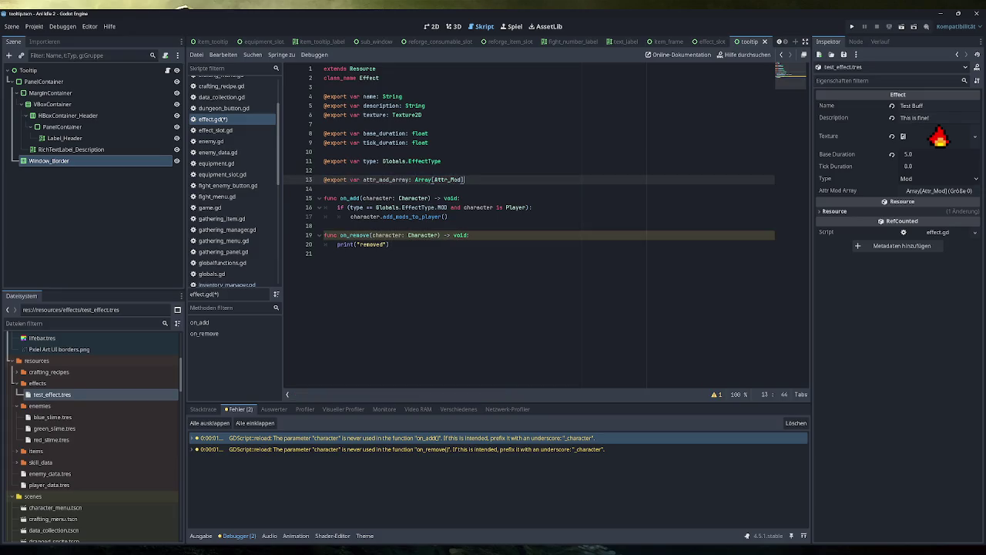
key("ctrl+s")
left_click(390, 244)
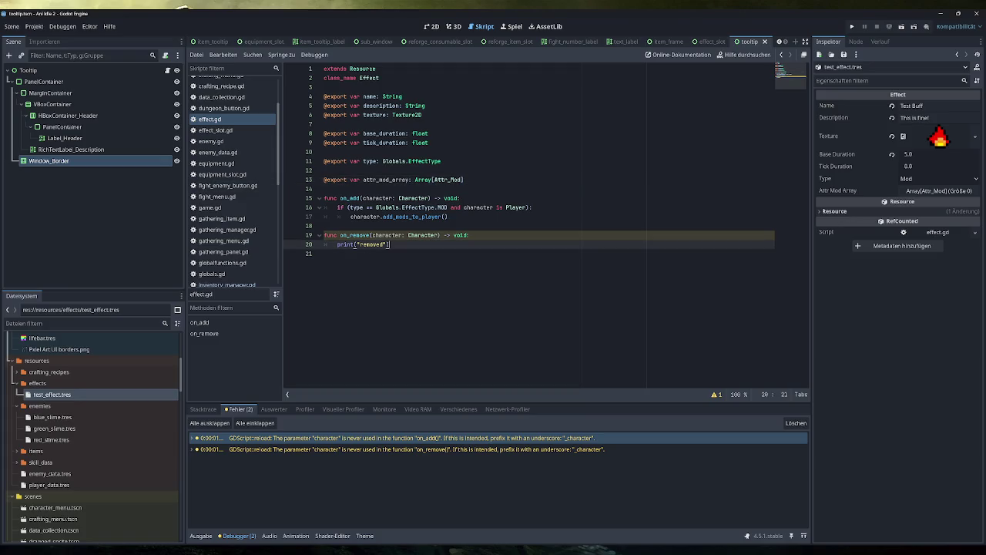
Pass attr_mod_array into the add_mods_to_player call in on_add
left_click(463, 180)
left_click(460, 207)
double_click(386, 180)
key("ctrl+c")
left_click(443, 216)
key("ctrl+v")
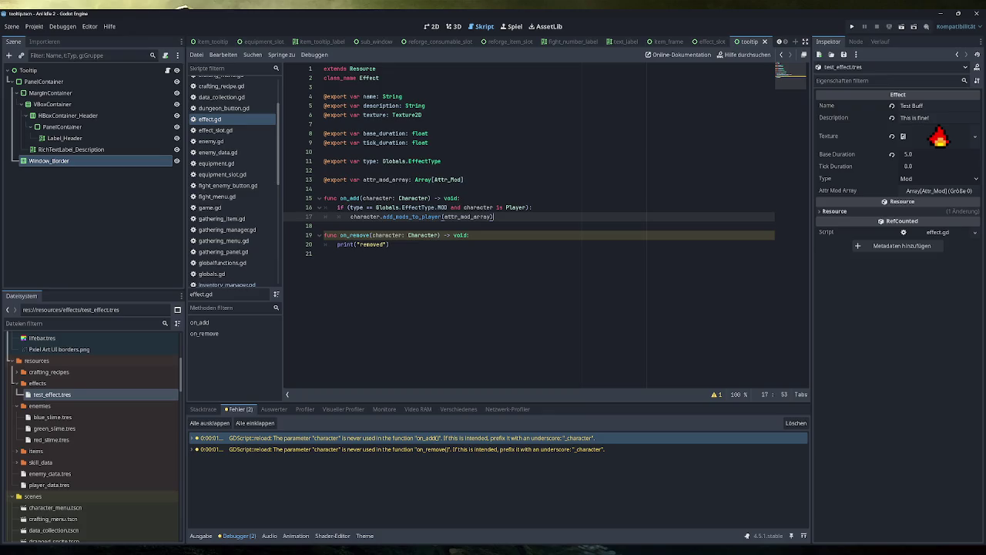
Add one new Attr_Mod element with Value 50 to the test effect's Attr Mod Array
left_click(936, 190)
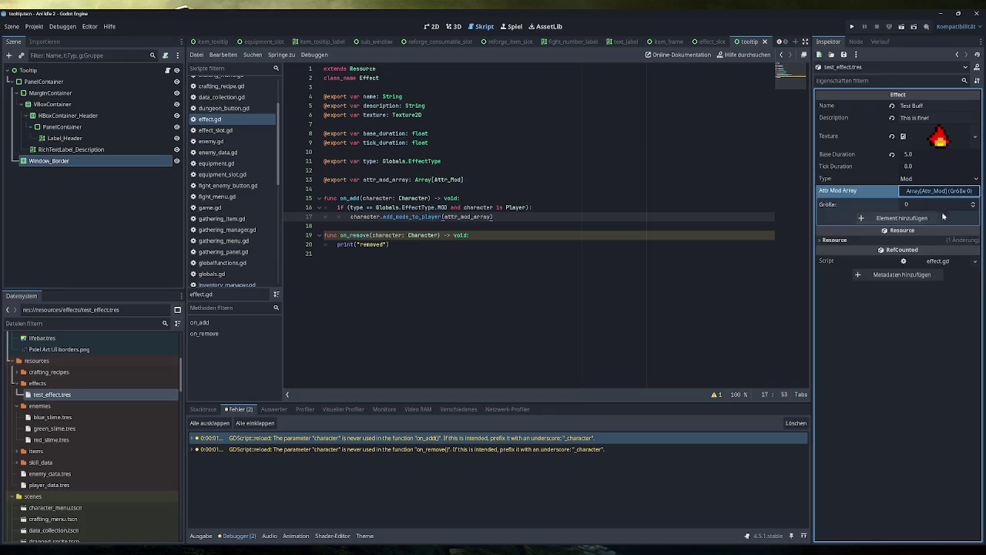
left_click(973, 204)
left_click(937, 218)
left_click(939, 231)
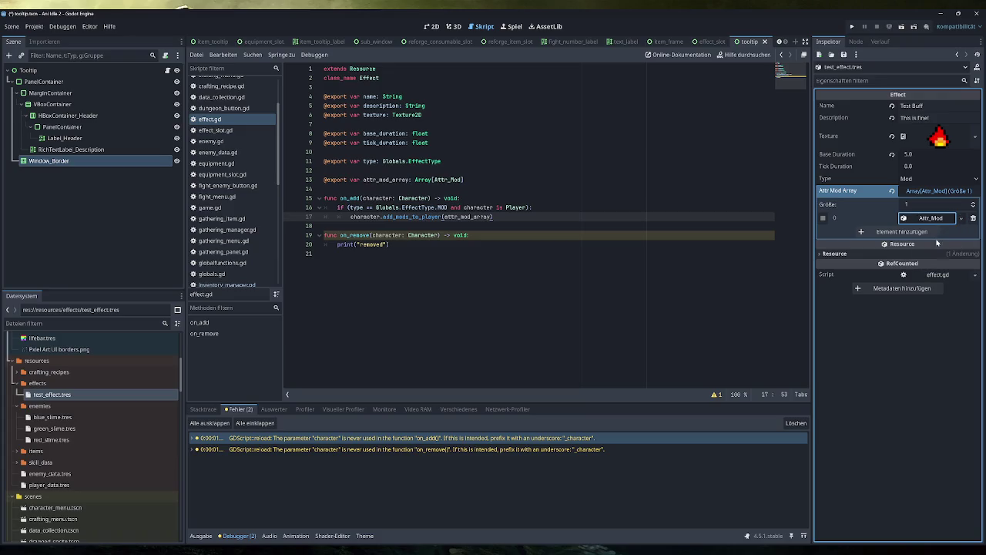
left_click(930, 244)
type("50")
key("Return")
left_click(325, 253)
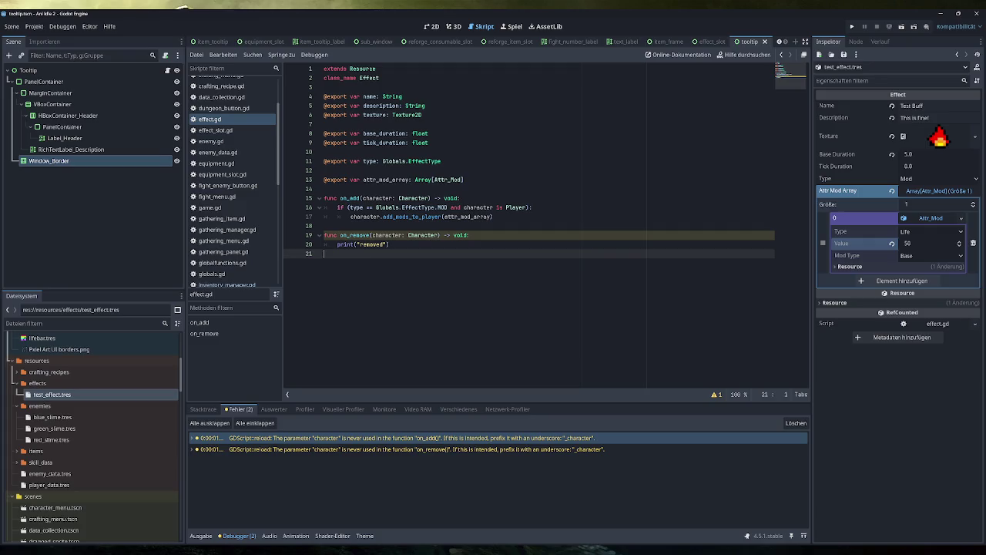
Highlight on_add's MOD/Player check, character parameter and add_mods_to_player call in effect.gd
left_click_drag(494, 216, 357, 217)
left_click_drag(532, 207, 438, 207)
mouse_move(442, 207)
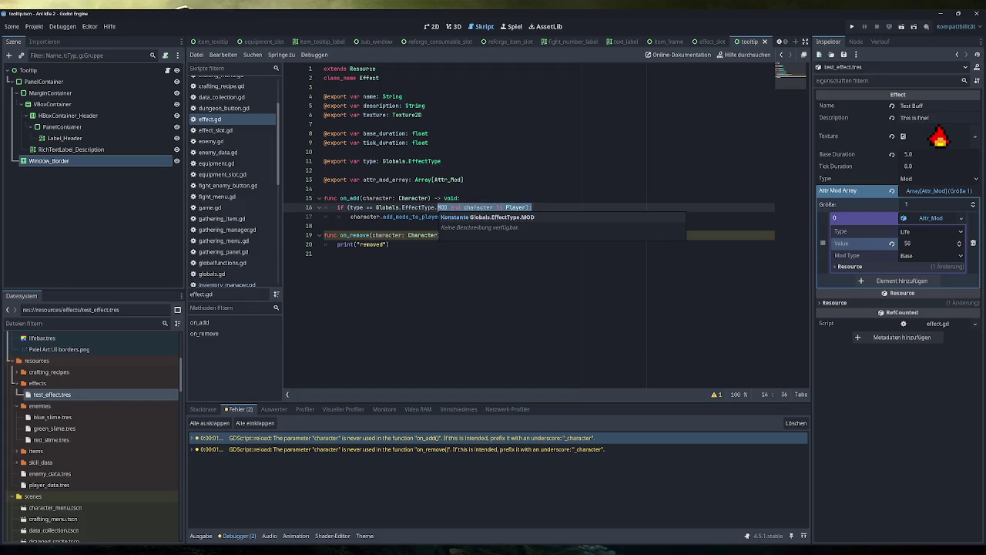
left_click(495, 217)
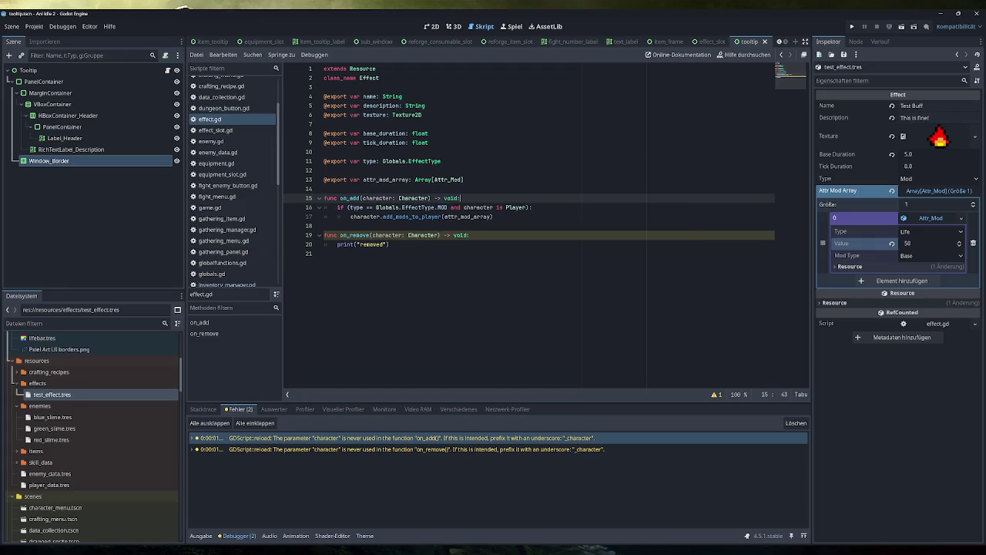
left_click_drag(494, 217, 350, 217)
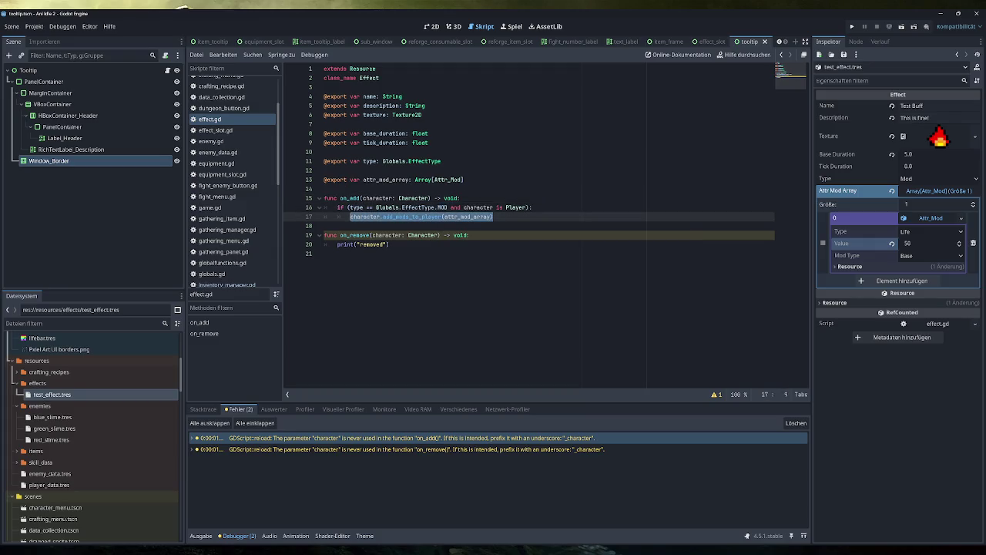
double_click(377, 198)
left_click(495, 217)
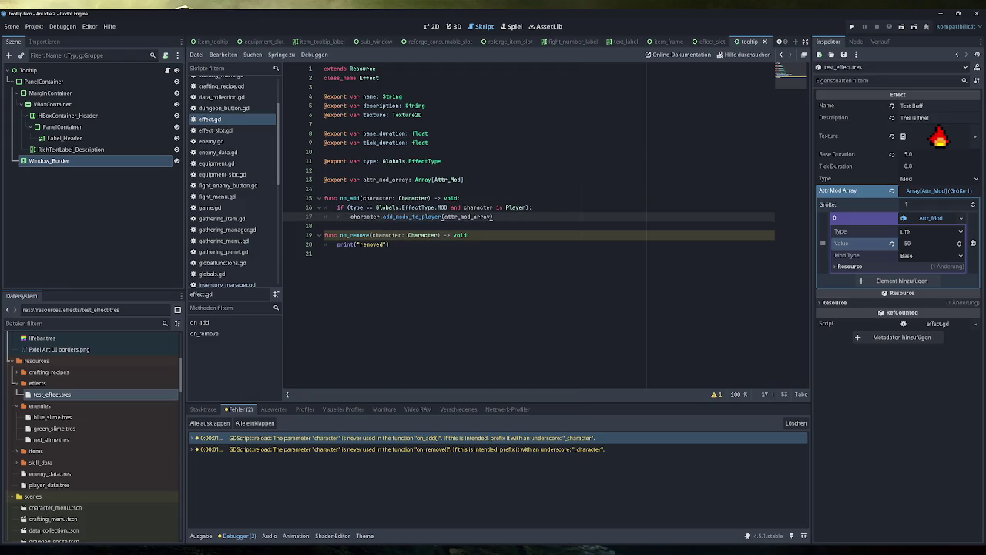
left_click_drag(494, 217, 354, 217)
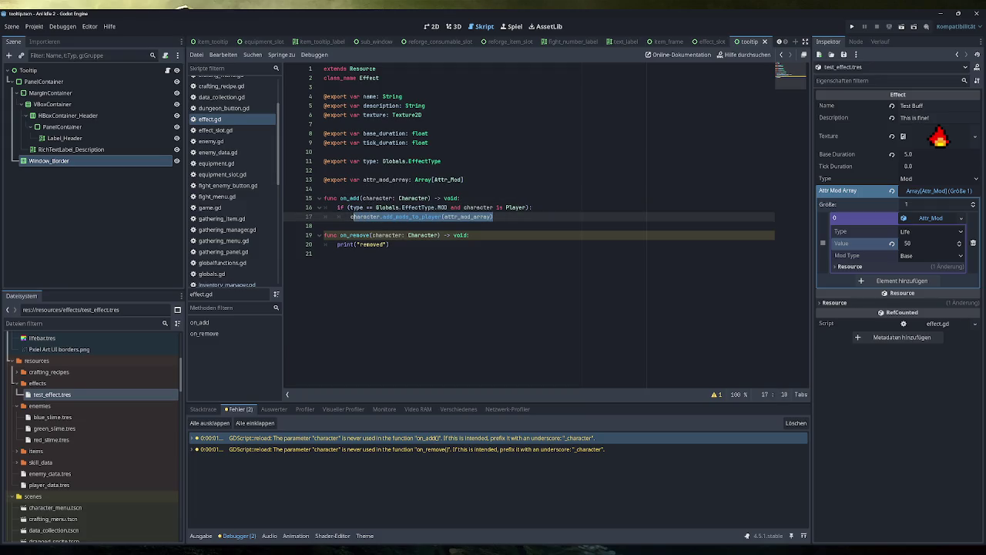
scroll(246, 220, "down", 2)
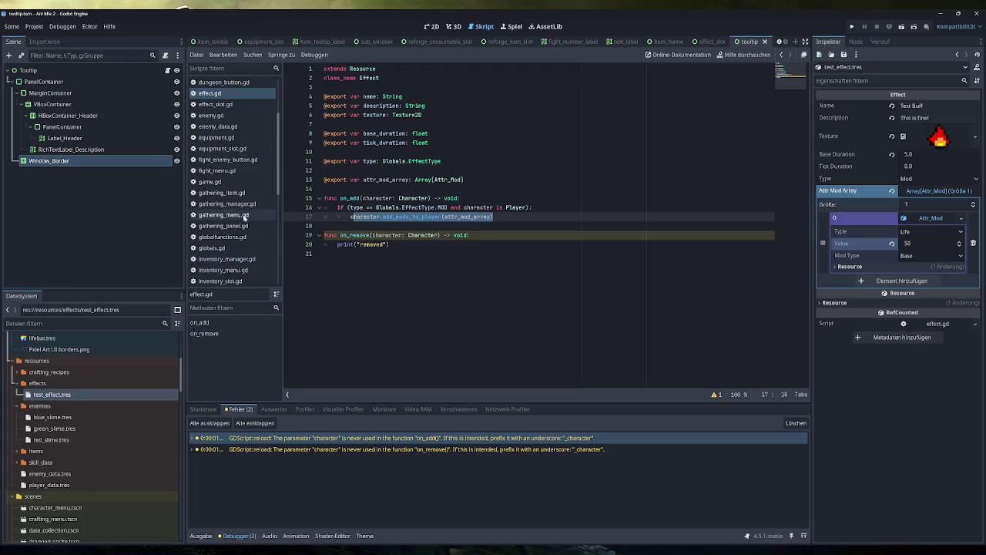
scroll(243, 219, "up", 2)
scroll(244, 218, "down", 2)
Check game.gd's effect countdown and on_remove call, then go to effect.gd's on_remove header
left_click(228, 183)
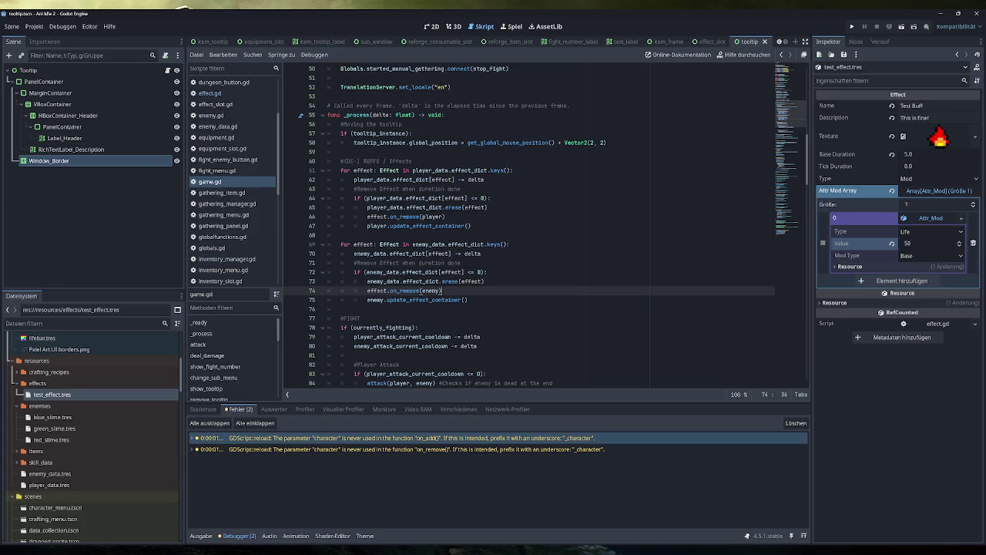
left_click_drag(441, 291, 367, 290)
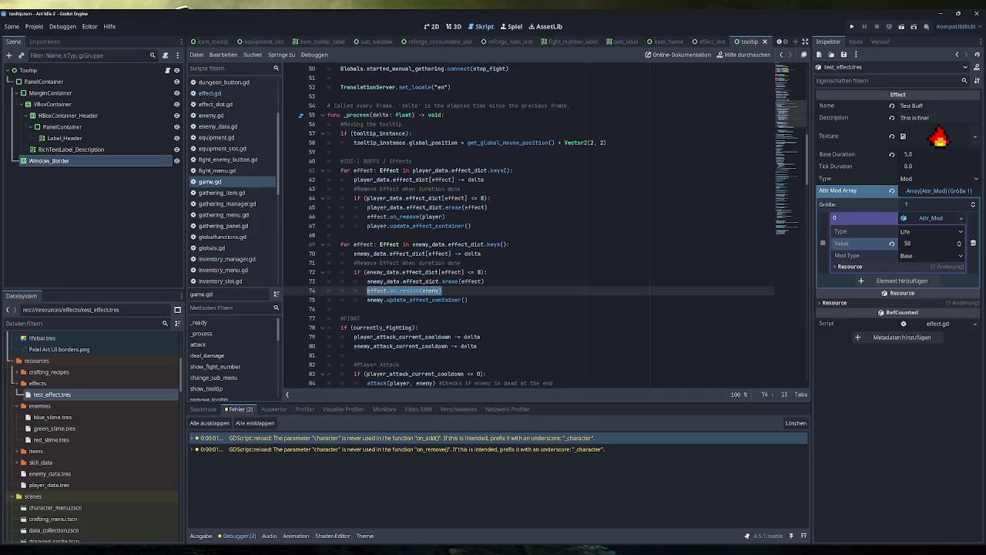
left_click_drag(470, 226, 372, 217)
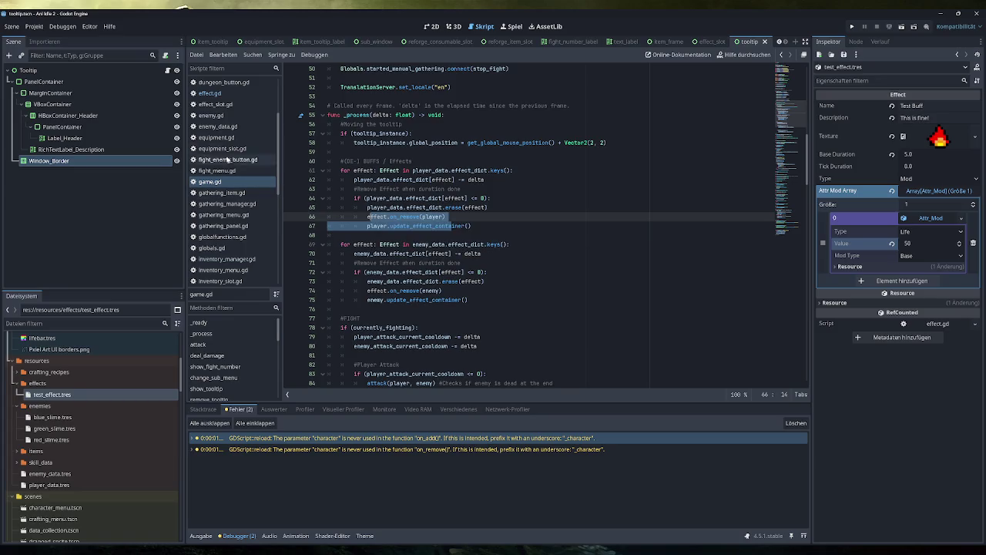
left_click(210, 93)
left_click(469, 235)
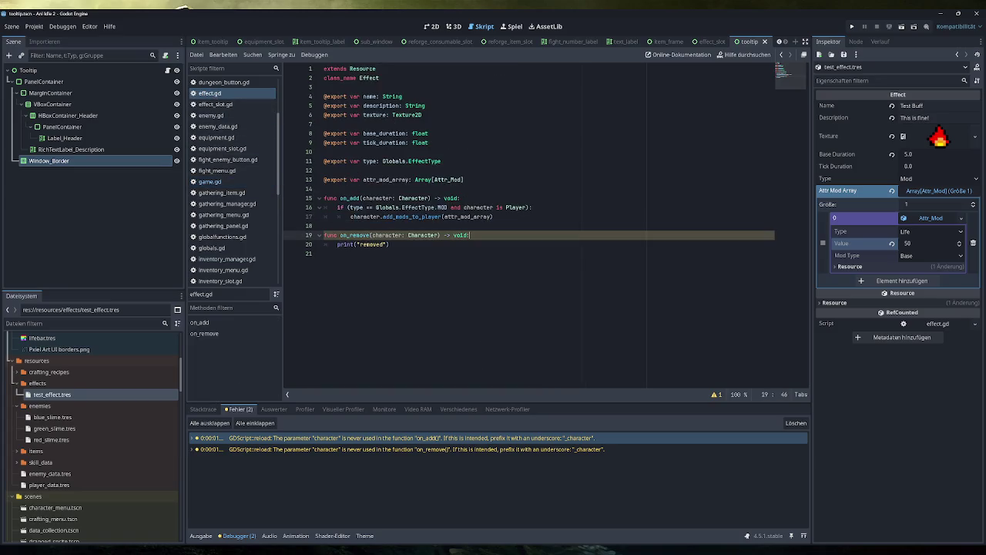
Replace on_remove's print line with the MOD/Player check and the pasted modifier call
left_click_drag(451, 207, 337, 207)
left_click_drag(390, 245, 337, 244)
key("ctrl+v")
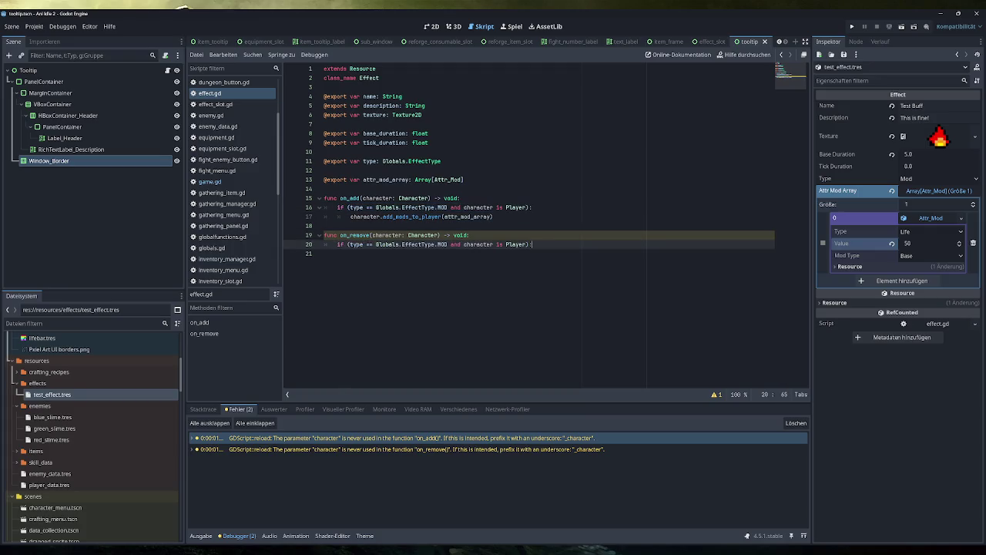
double_click(442, 245)
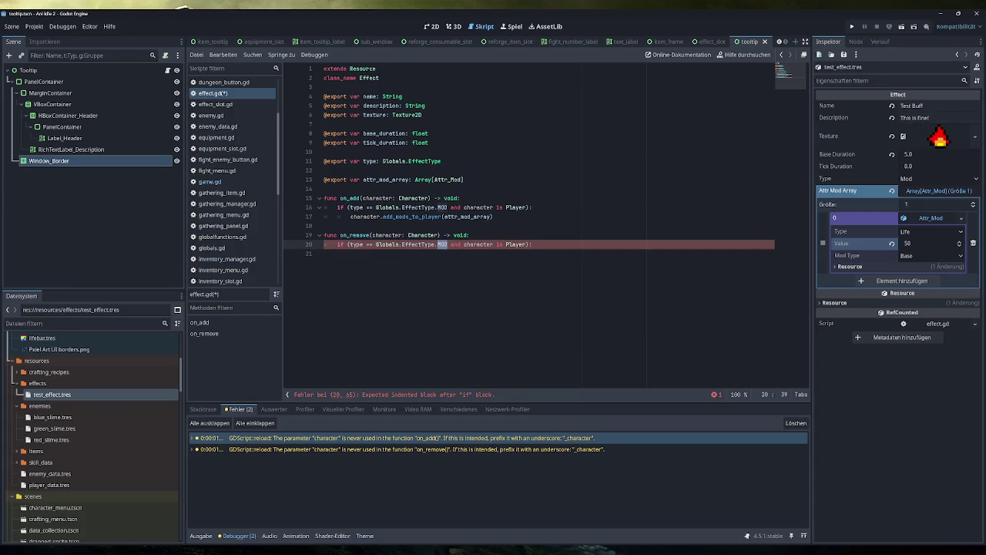
double_click(515, 244)
left_click(531, 244)
key("Return")
key("ctrl+v")
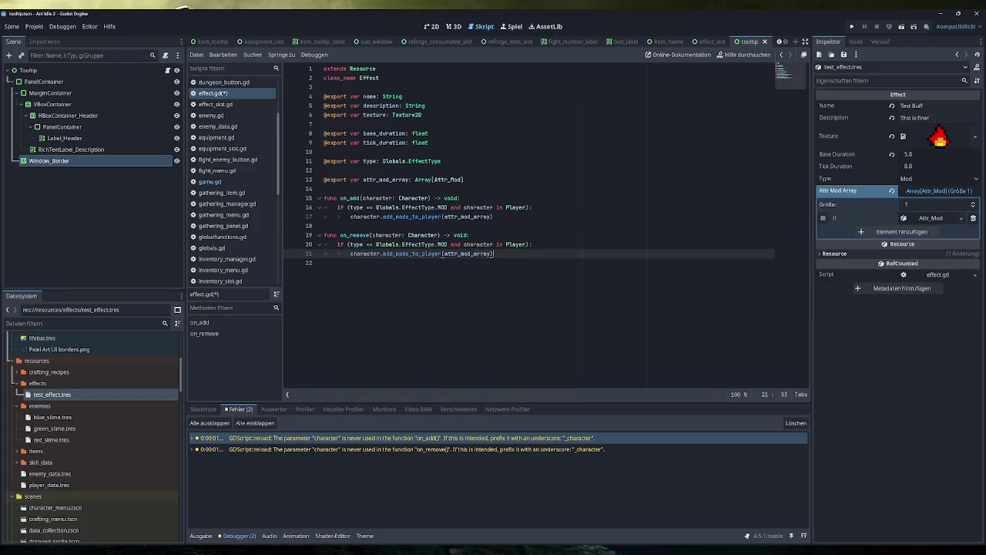
Change the call to character.remove_mods_from_player(attr_mod_array) and save effect.gd
double_click(412, 254)
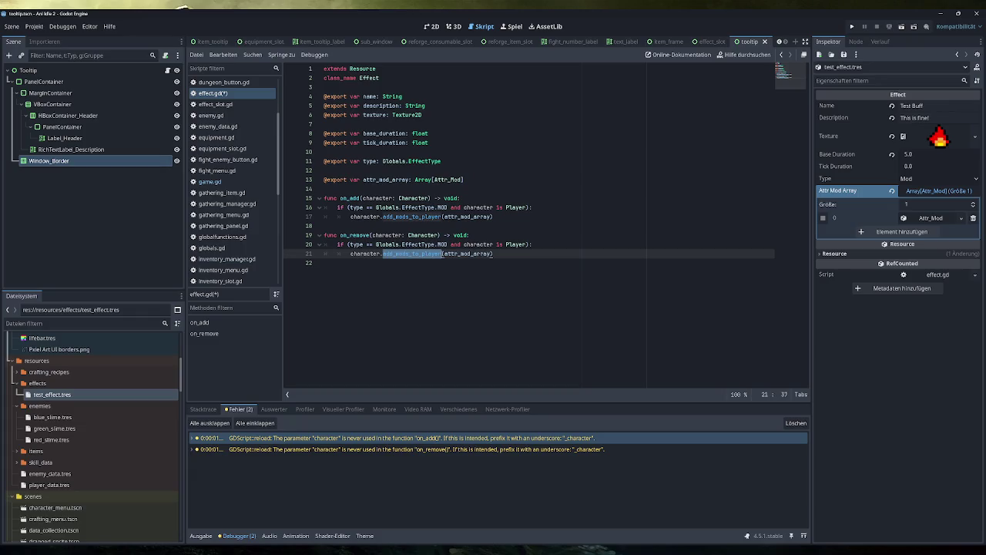
type("remove")
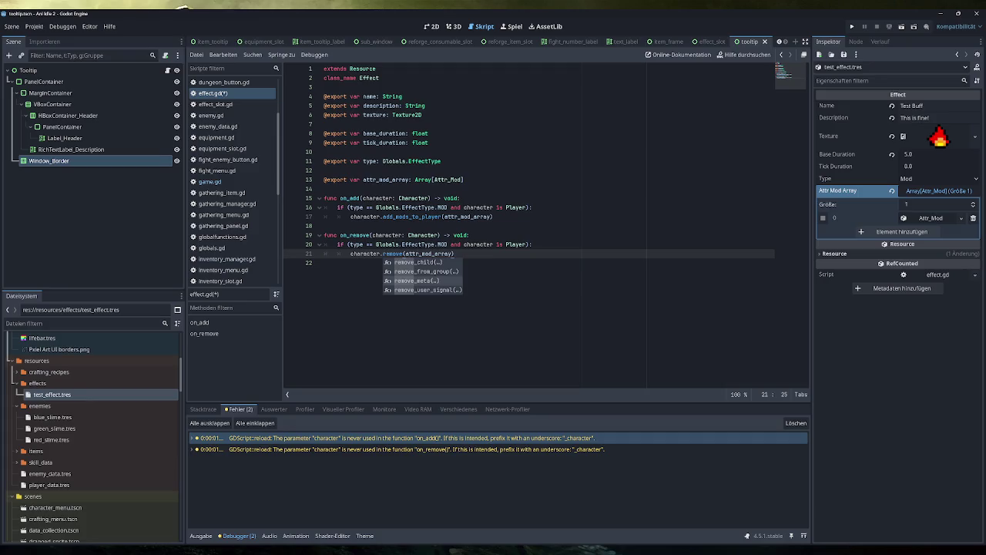
key("ctrl+z")
key("BackSpace")
key("BackSpace")
key("BackSpace")
type("remove")
key("Right")
key("Right")
key("Right")
key("Delete")
key("Delete")
type("from")
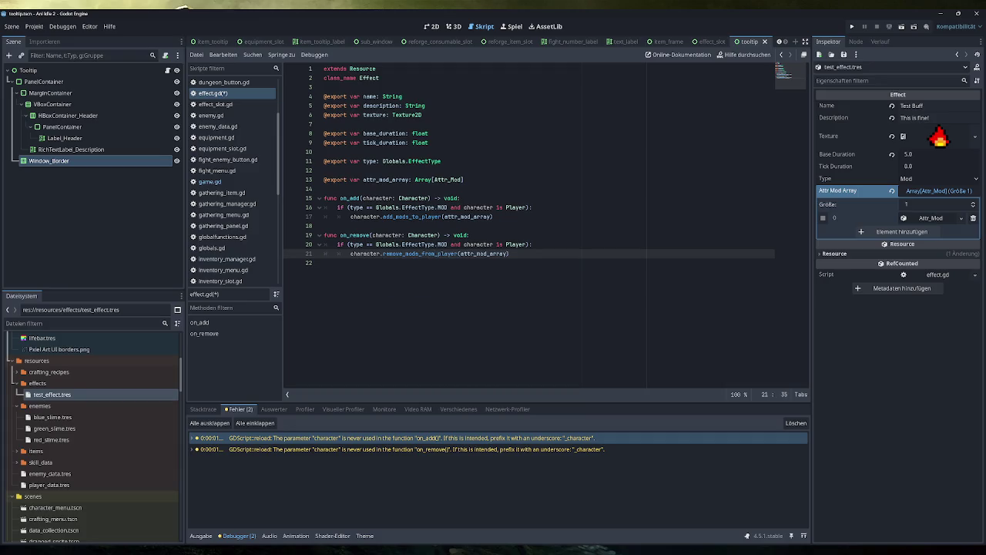
double_click(422, 235)
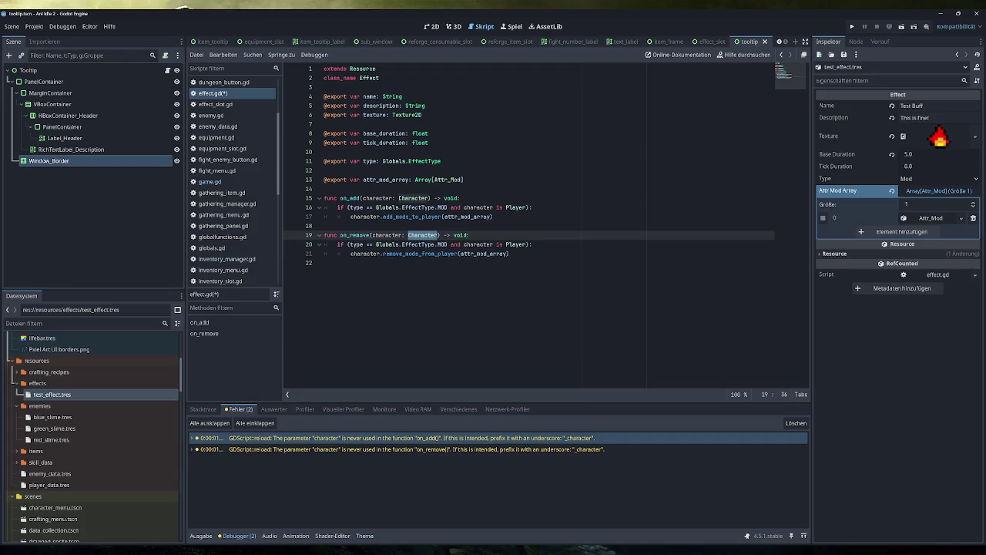
left_click(470, 235)
key("ctrl+s")
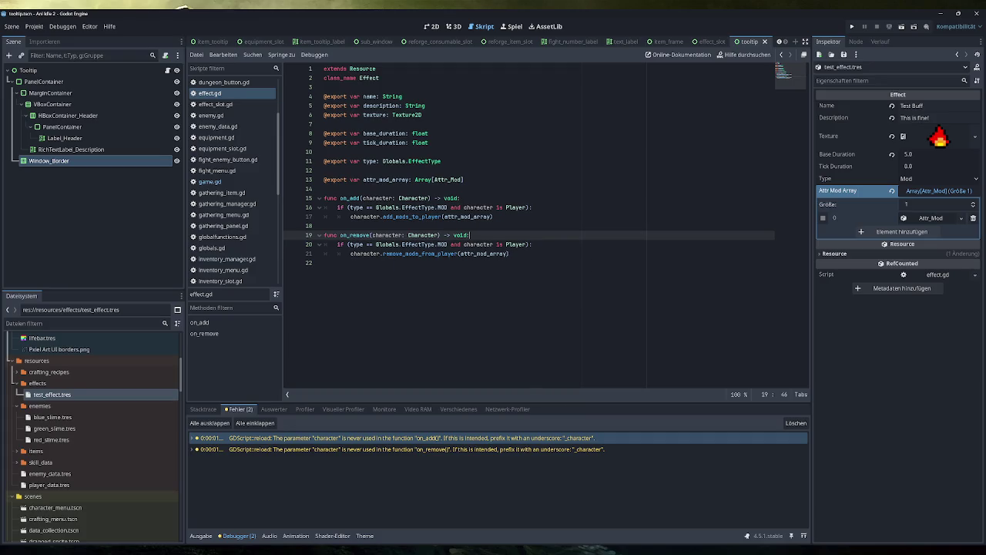
Review the remove_mods_from_player call on line 21
left_click_drag(383, 253, 457, 253)
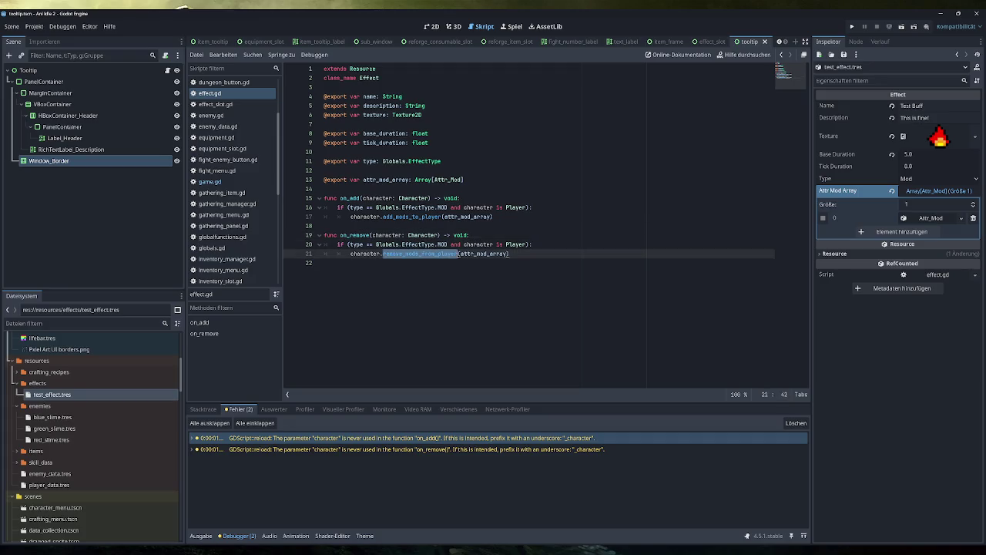
key("End")
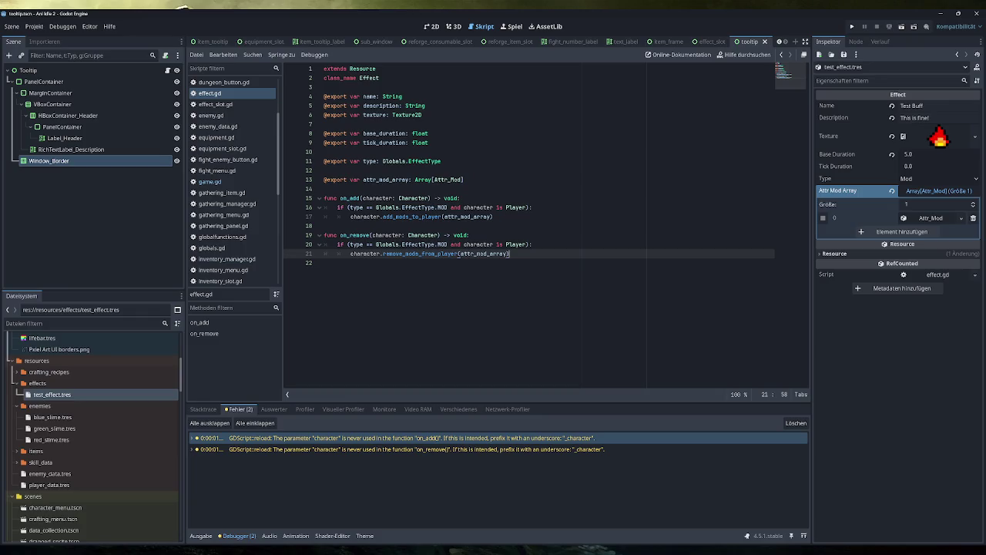
mouse_move(459, 254)
left_click_drag(510, 253, 353, 253)
left_click(509, 254)
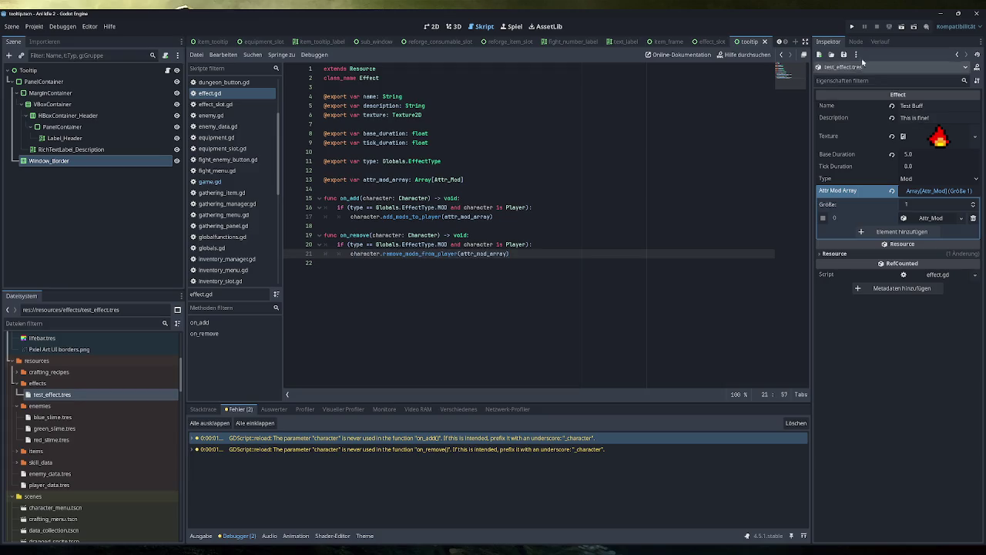
Run the game, apply the Testing buff, verify Maximum Life goes from 100 to 150, and close it
left_click(852, 26)
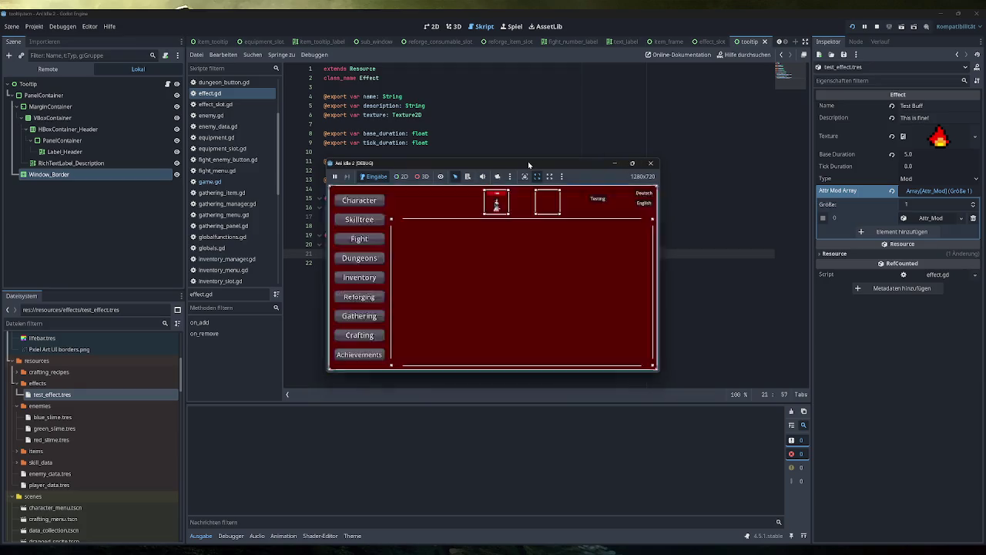
double_click(528, 162)
left_click(170, 83)
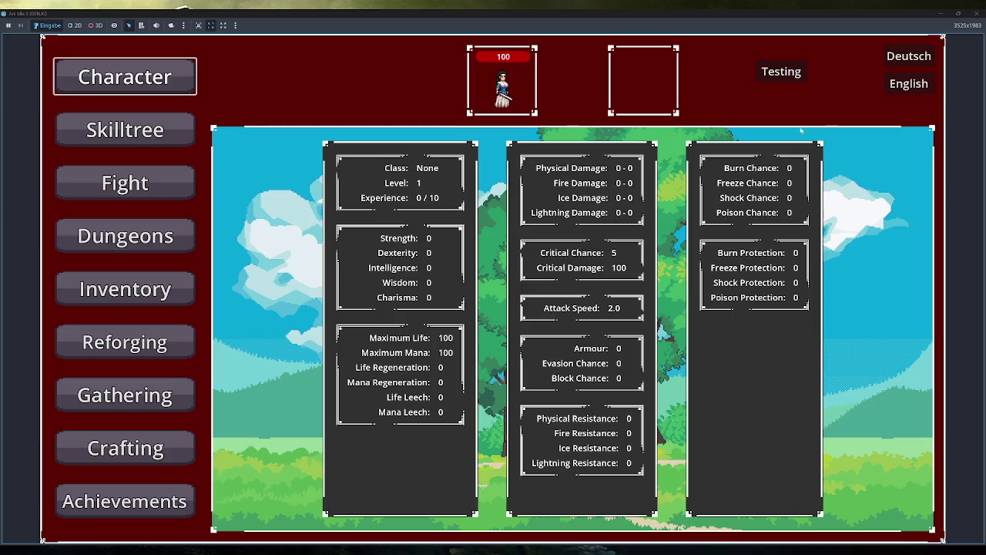
left_click(786, 77)
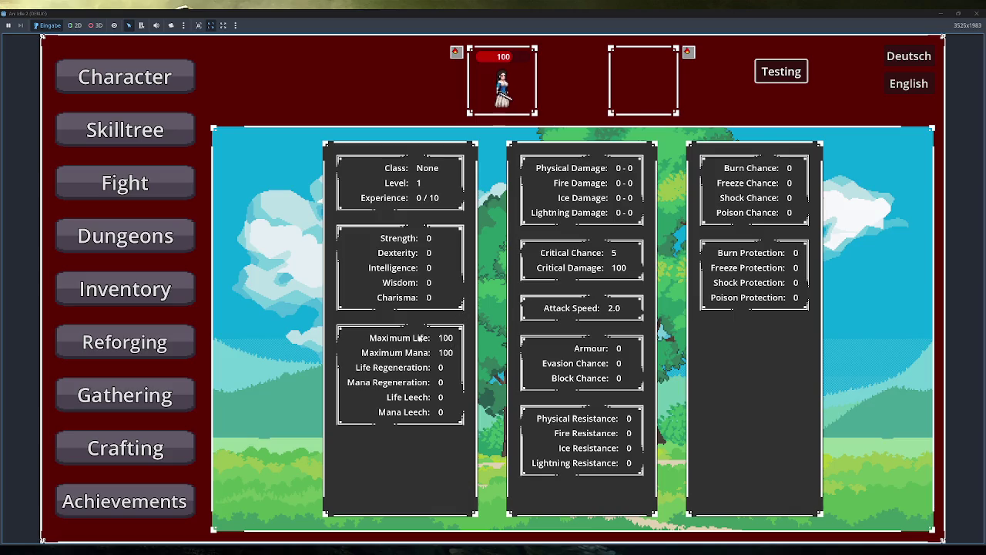
left_click(518, 58)
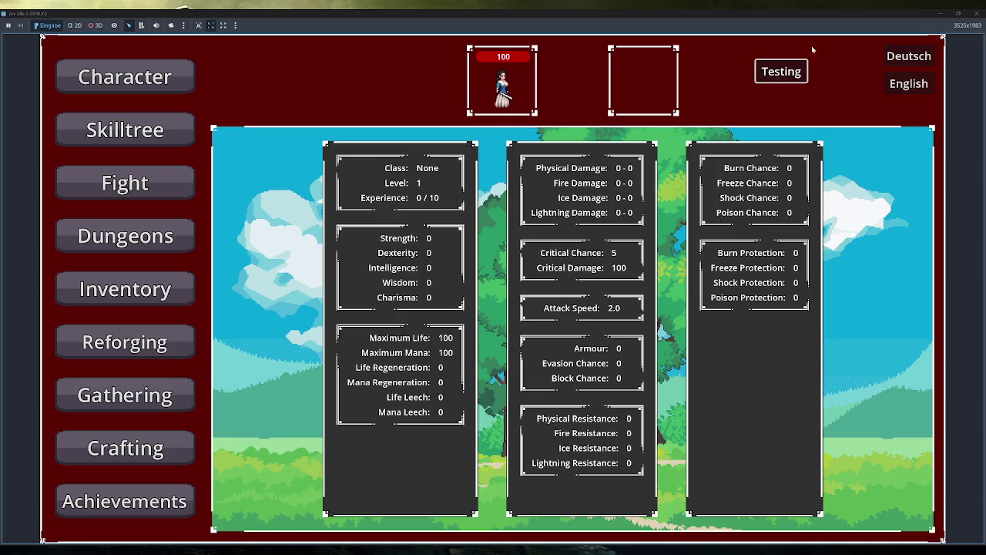
left_click(177, 83)
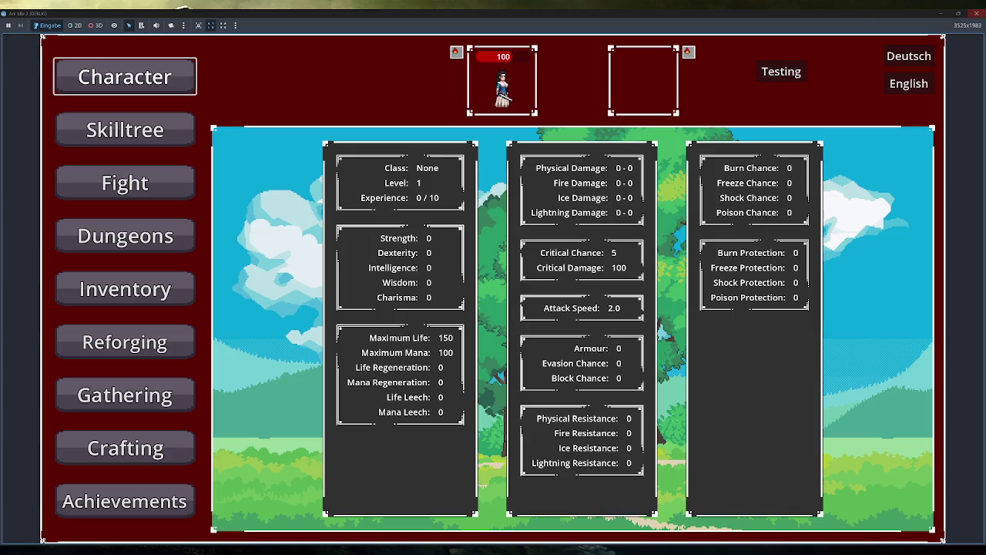
left_click(974, 13)
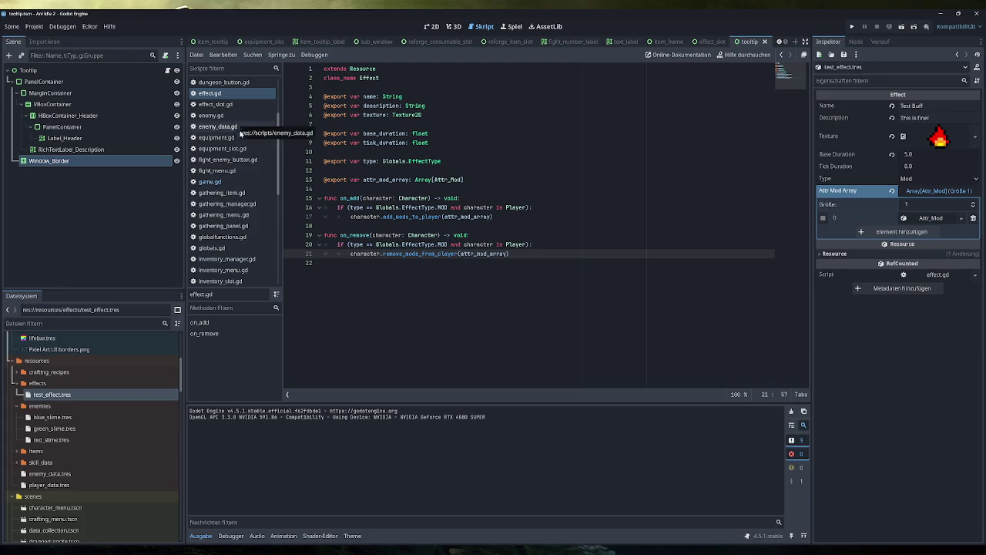
Inspect the any_stat_changed signal connections in character_menu.gd
left_click(237, 184)
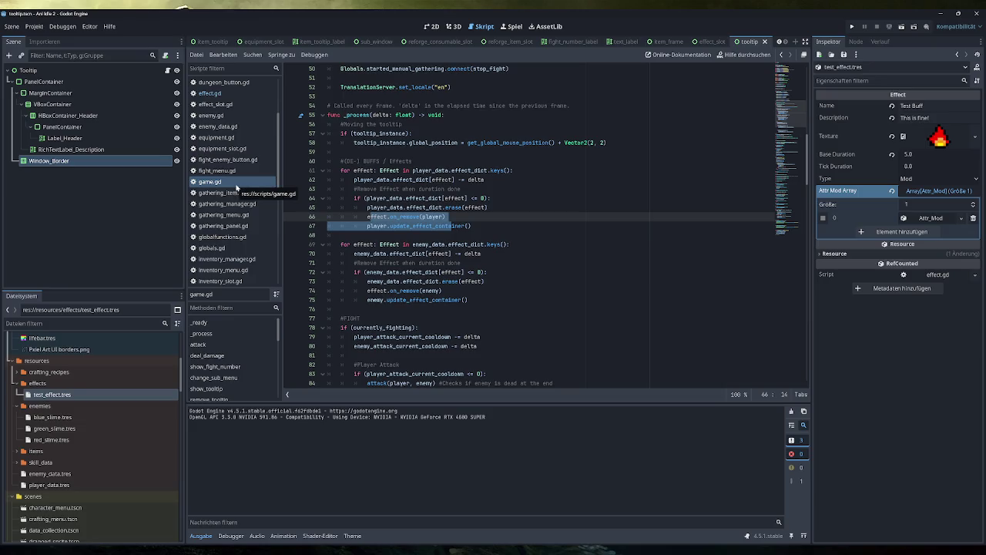
scroll(236, 186, "up", 3)
left_click(239, 116)
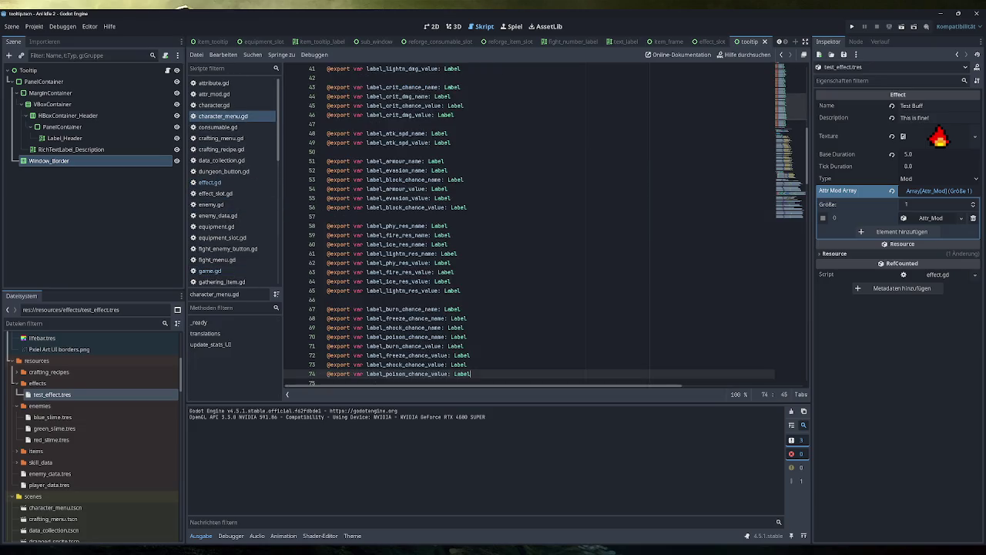
scroll(540, 223, "down", 20)
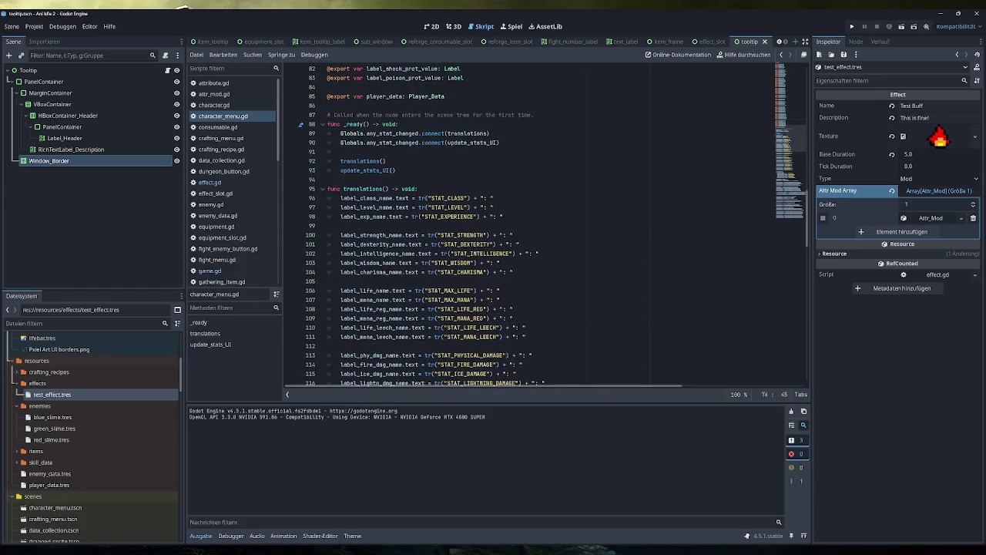
double_click(393, 134)
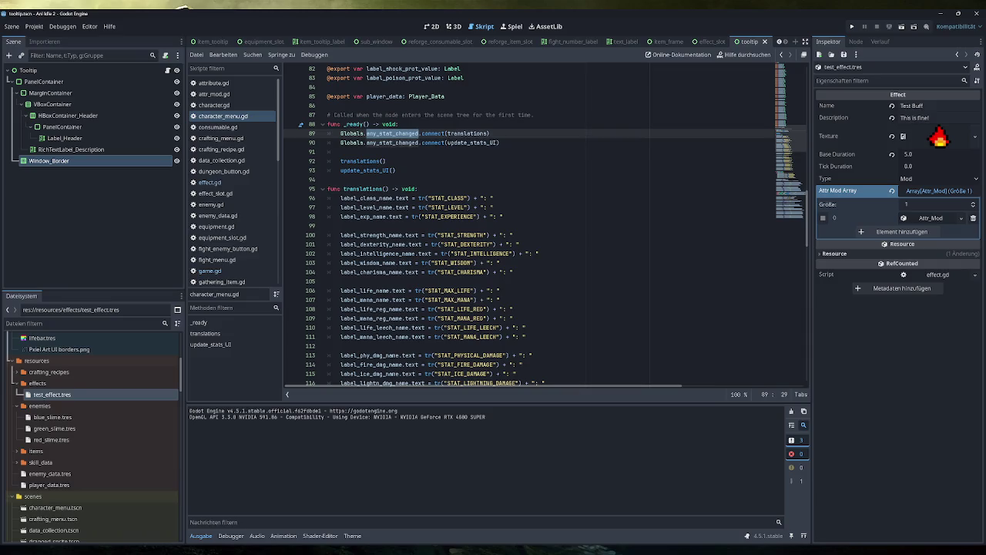
double_click(393, 143)
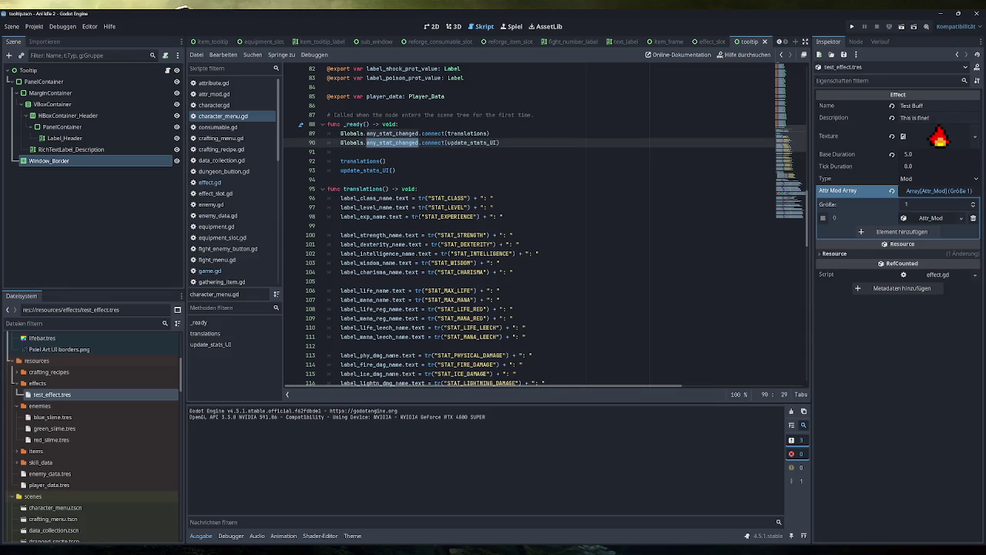
scroll(238, 239, "down", 3)
Open inventory_manager.gd via inventory_menu.gd and scroll to equip_item's item_equipped emits
left_click(244, 255)
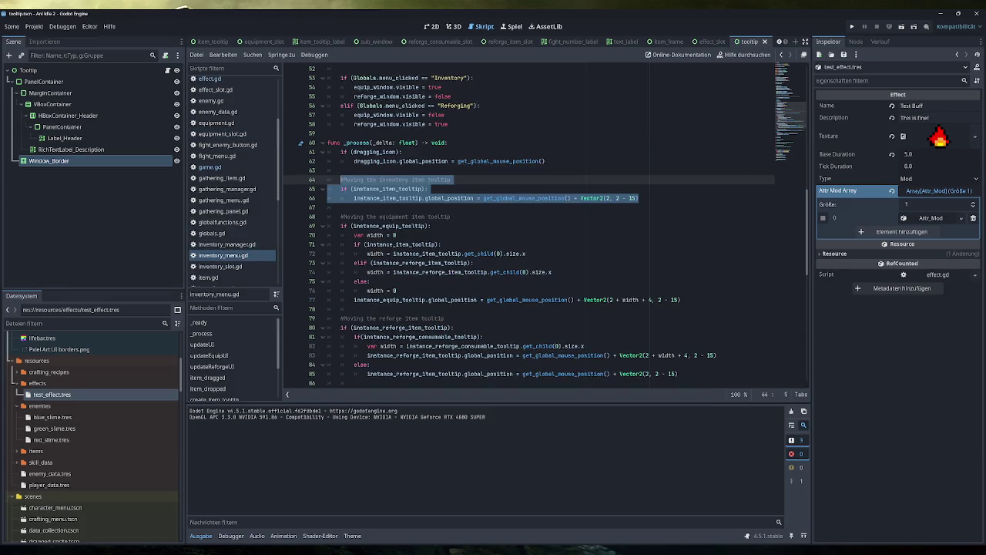
scroll(539, 232, "down", 5)
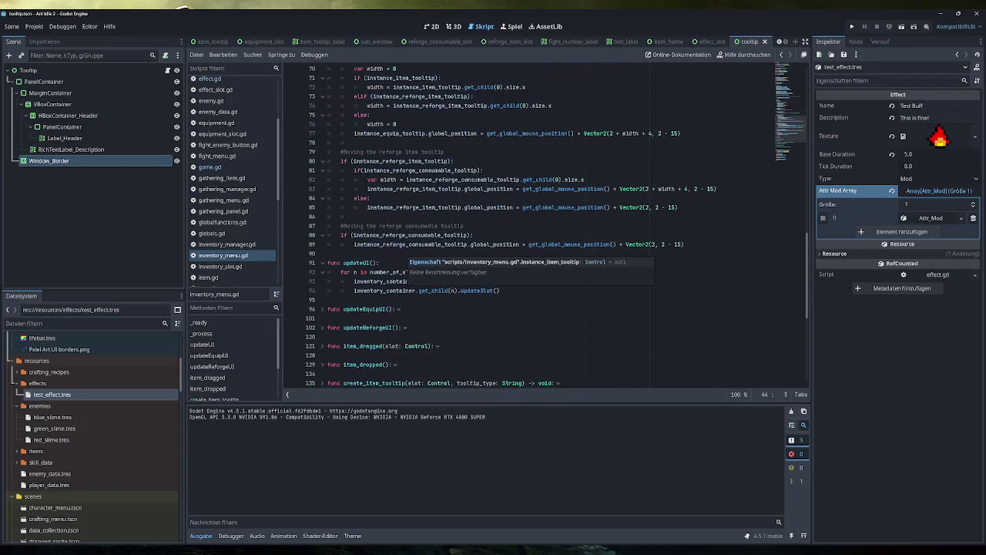
left_click(266, 244)
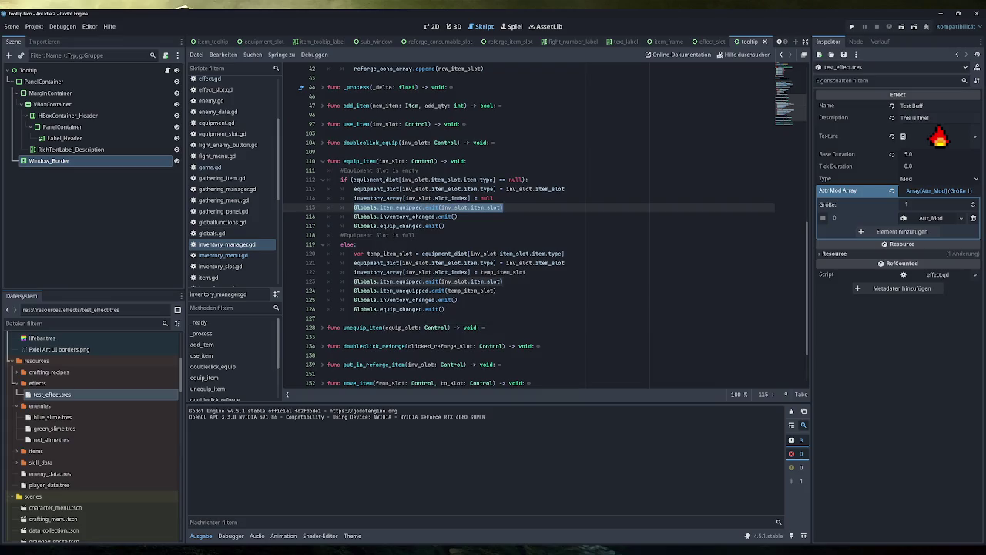
scroll(227, 236, "down", 5)
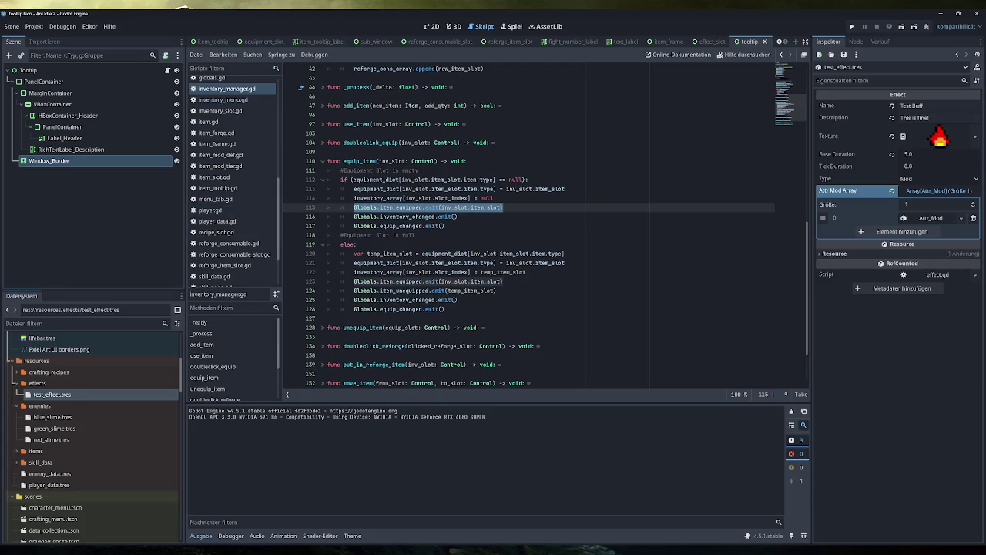
scroll(462, 309, "down", 3)
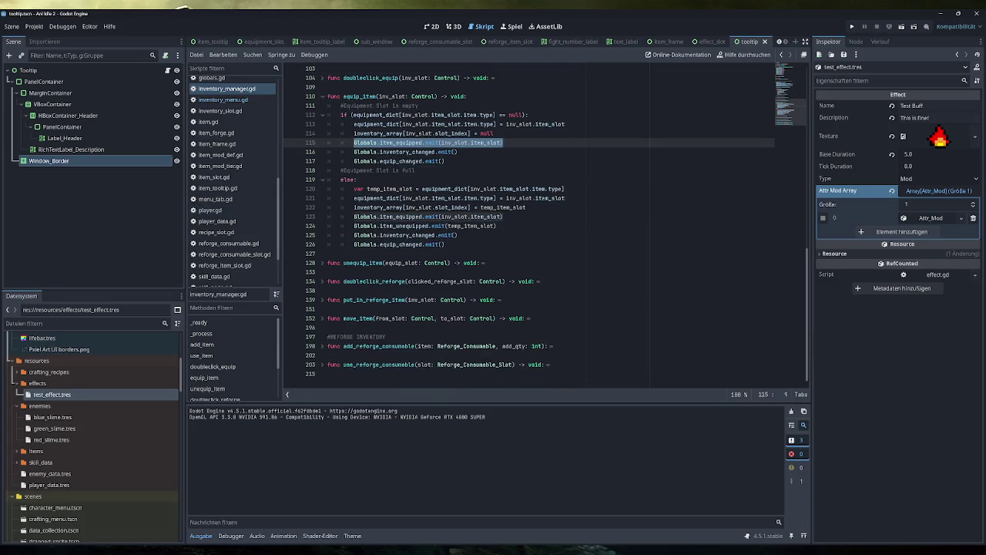
scroll(462, 277, "up", 1)
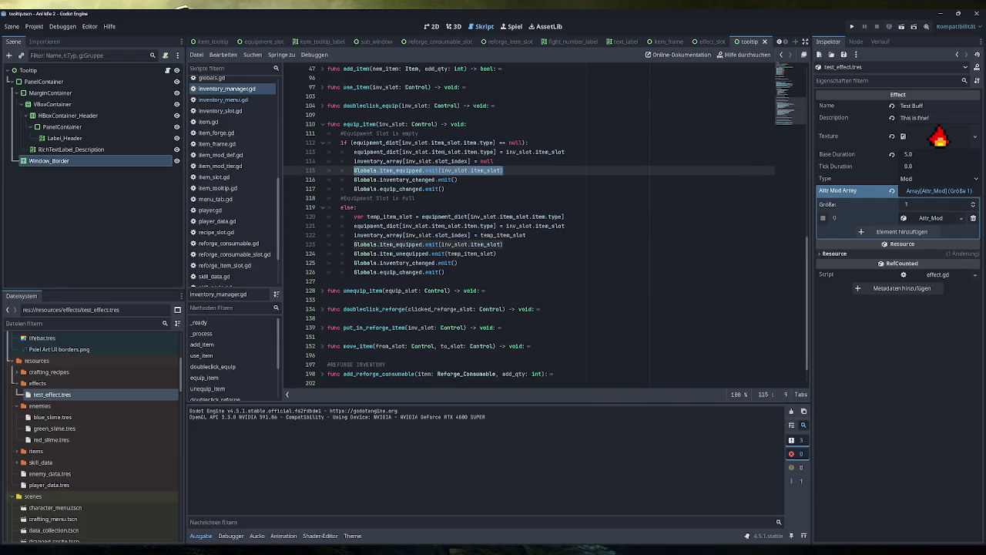
scroll(547, 225, "up", 1)
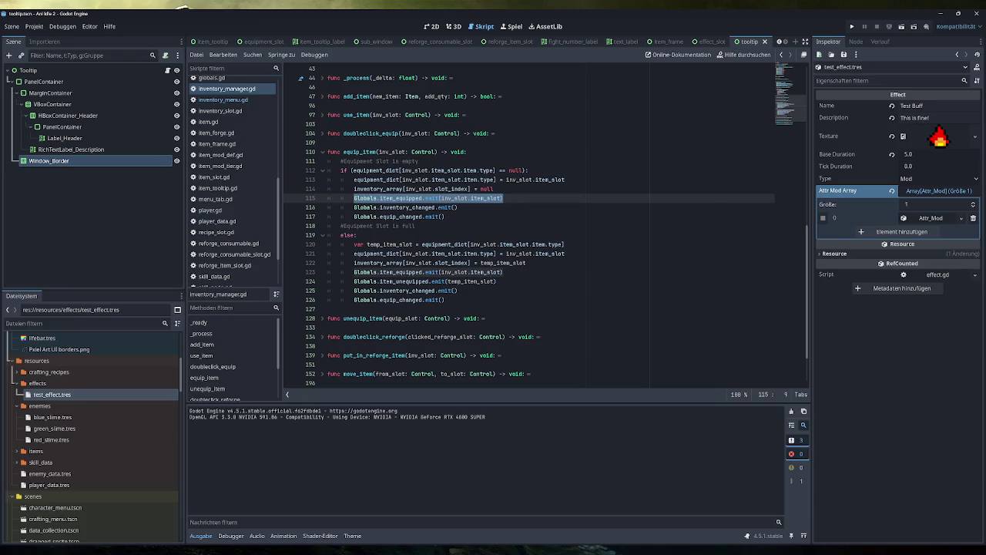
scroll(235, 146, "up", 2)
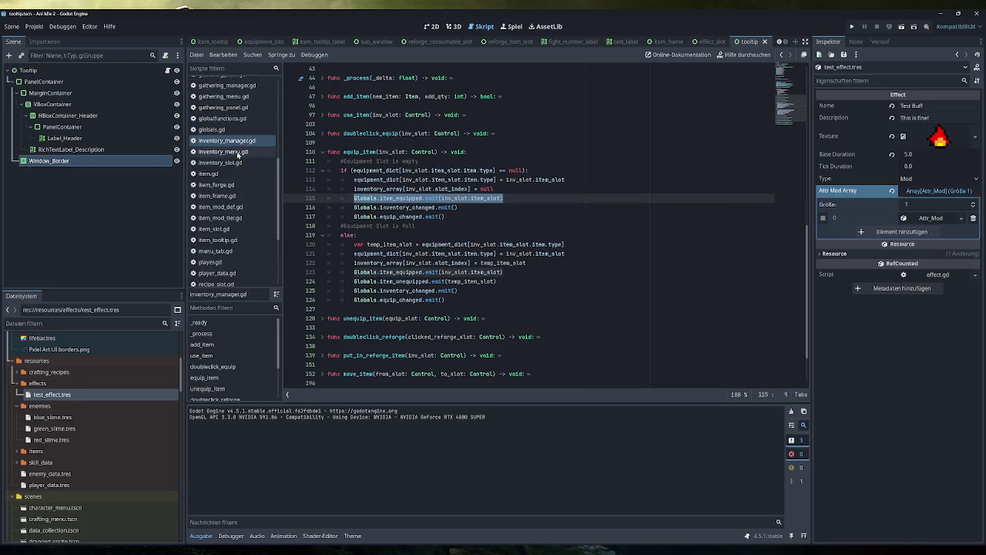
scroll(235, 178, "down", 2)
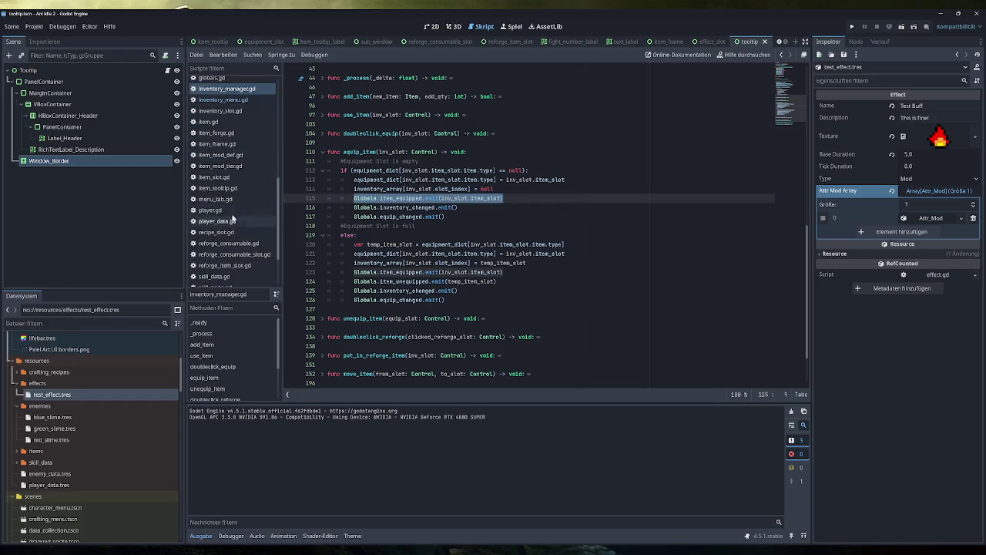
Look through player.gd, then search inventory_manager.gd for item_equipped, finding 4 matches
left_click(220, 210)
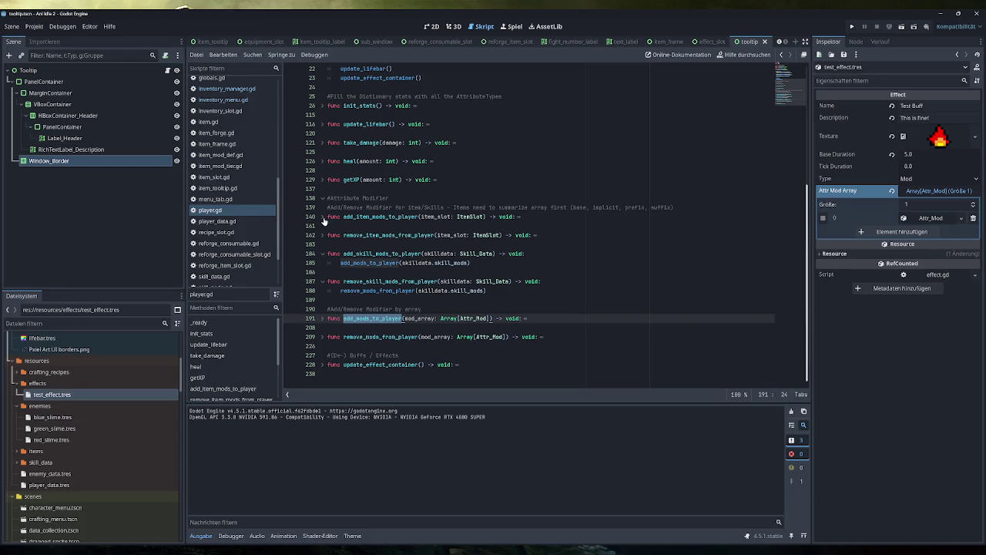
scroll(324, 222, "up", 5)
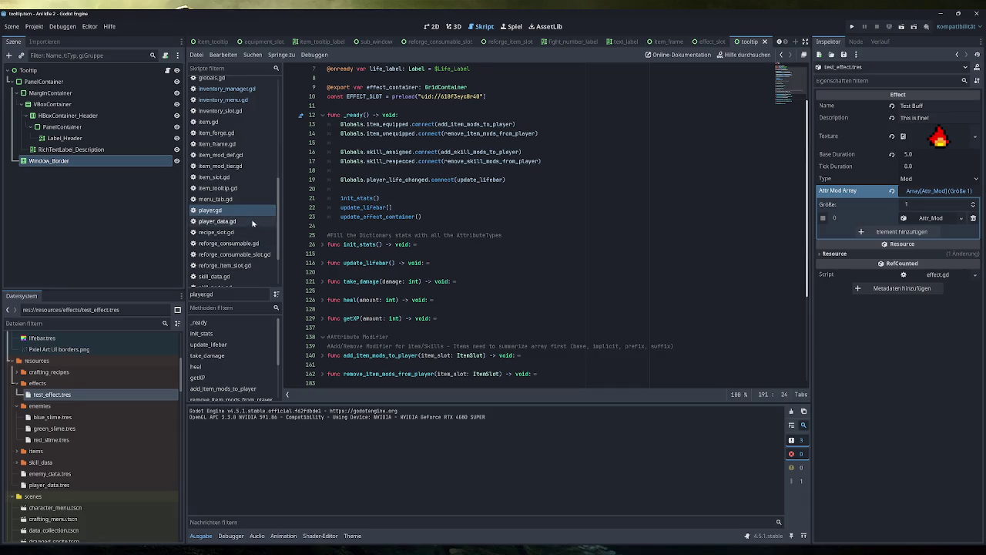
scroll(249, 221, "down", 1)
scroll(242, 207, "down", 2)
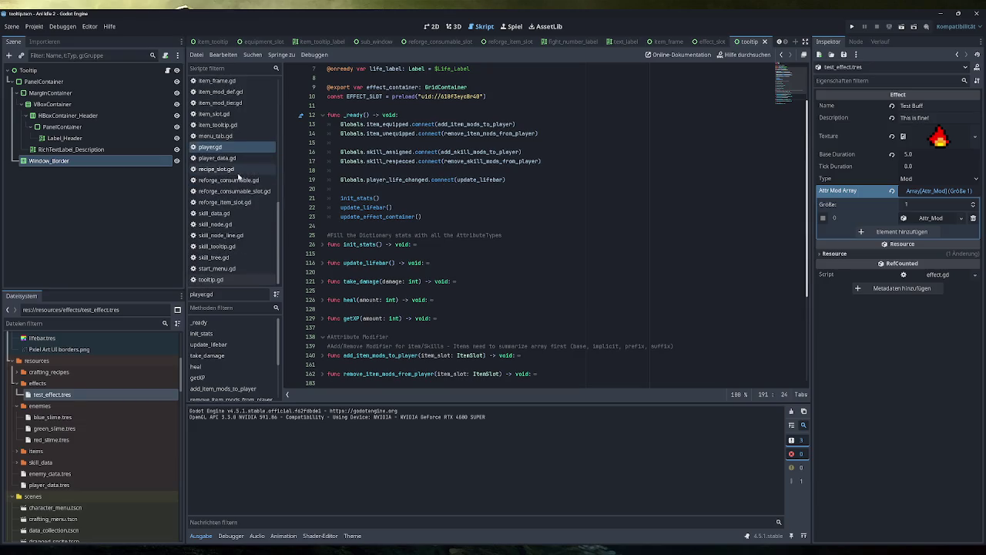
scroll(242, 205, "up", 5)
left_click(239, 141)
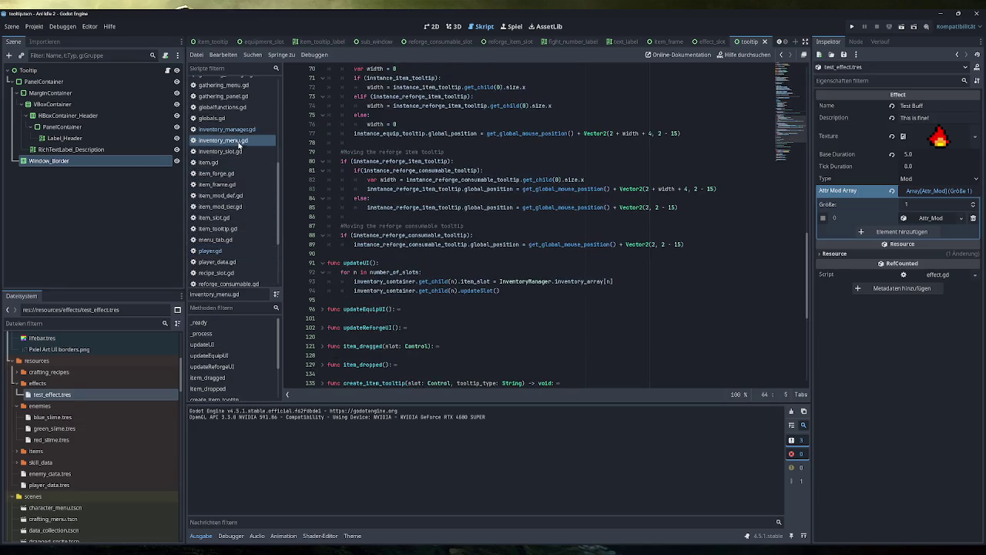
left_click(231, 129)
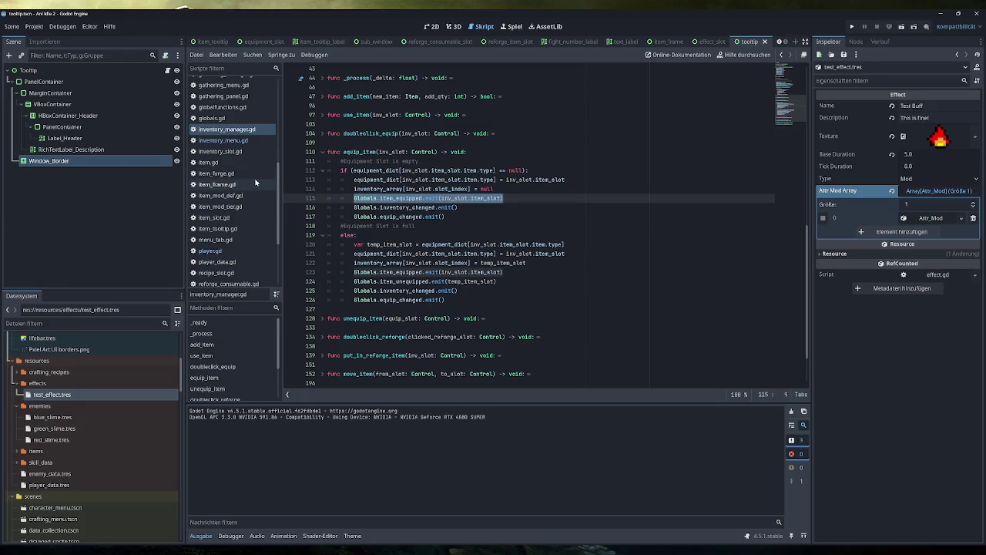
scroll(256, 181, "up", 3)
scroll(247, 151, "up", 1)
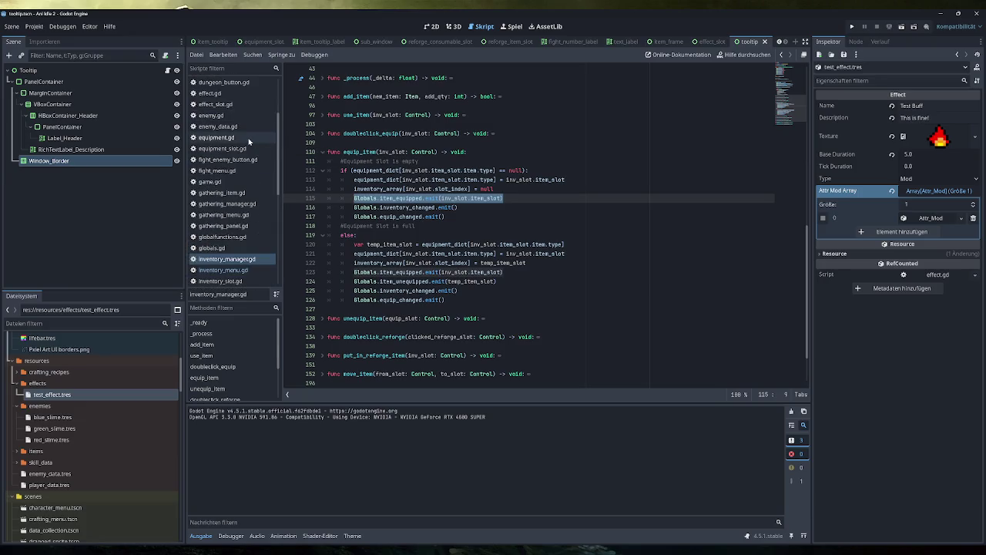
double_click(400, 198)
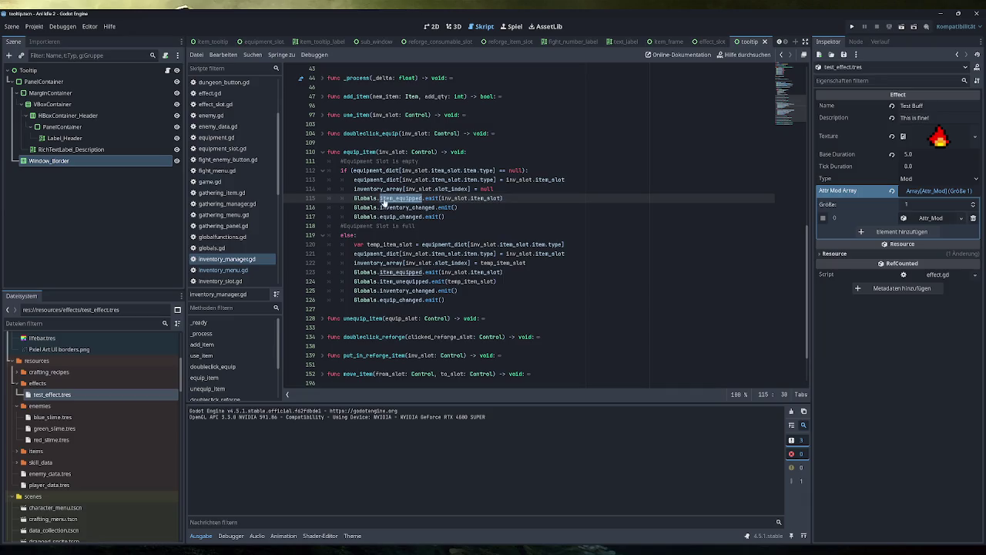
key("ctrl+f")
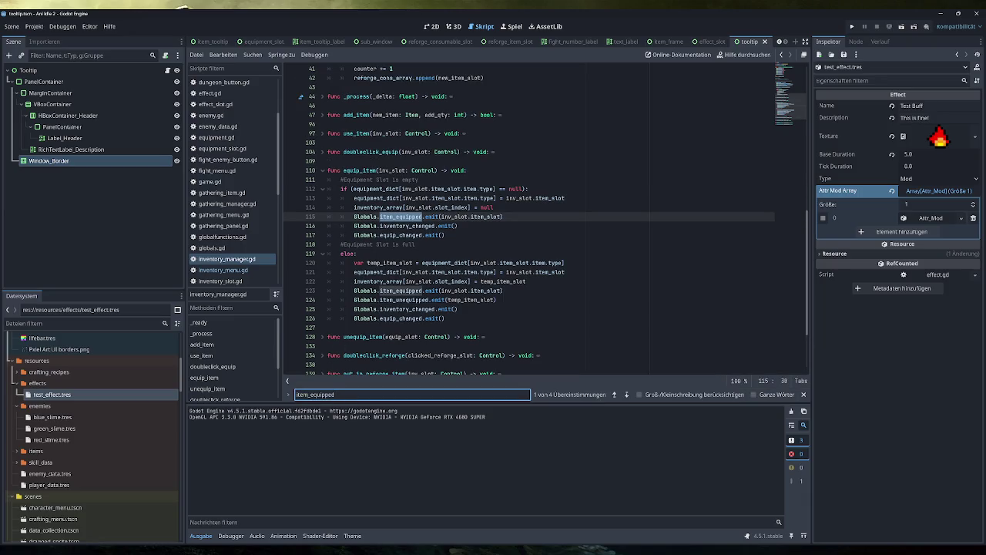
Step through the remaining item_equipped matches, then check equipment.gd and game.gd before opening player.gd
left_click(628, 394)
left_click(628, 394)
left_click(627, 394)
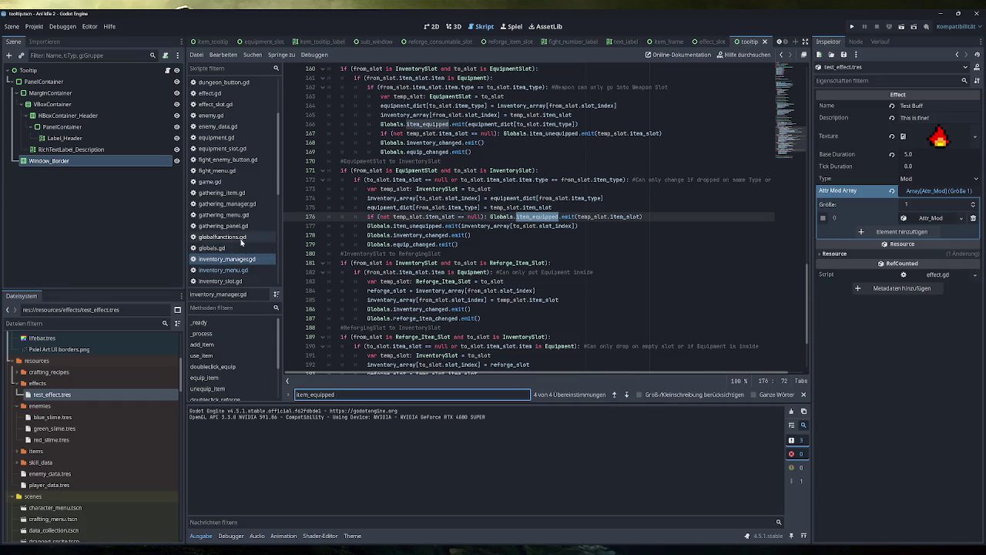
left_click(221, 138)
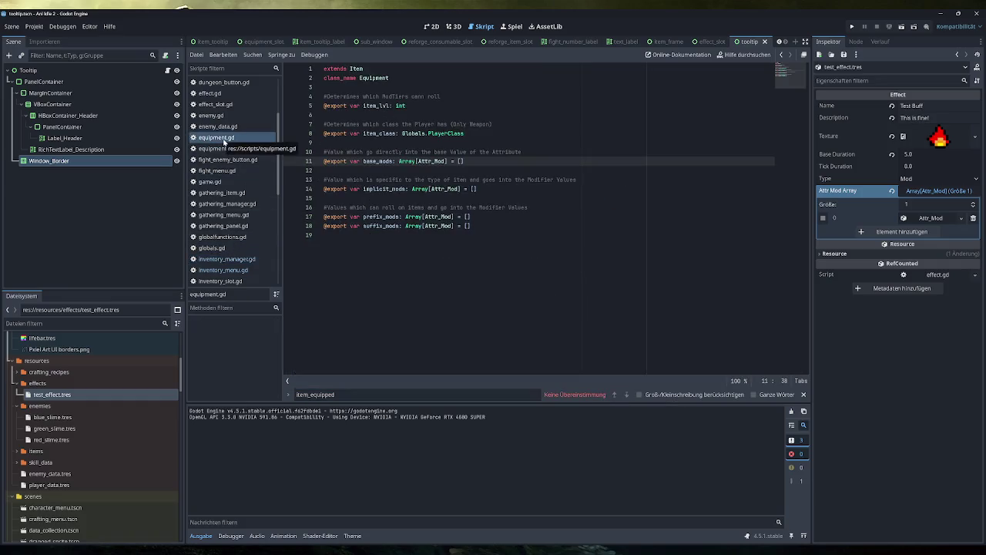
left_click(211, 182)
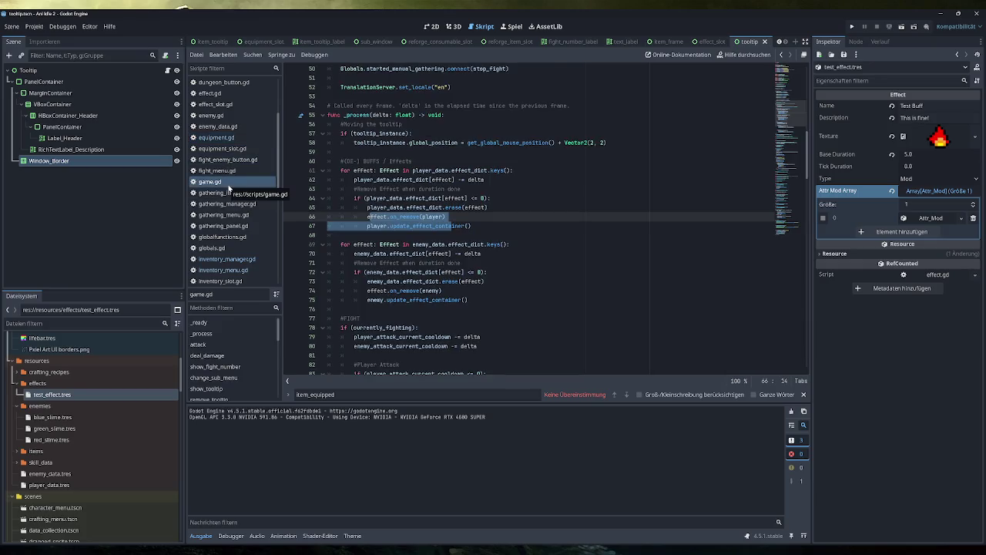
scroll(237, 225, "down", 5)
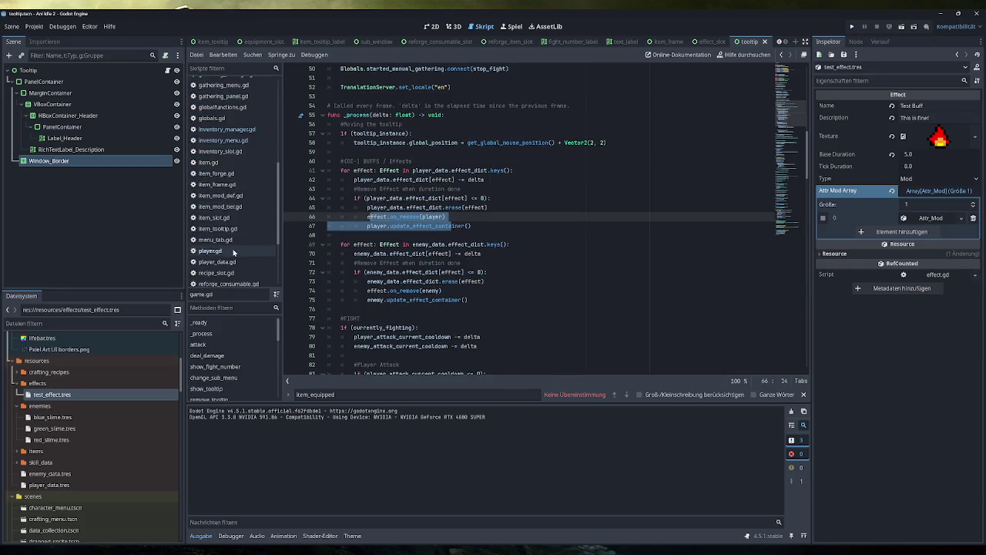
left_click(235, 251)
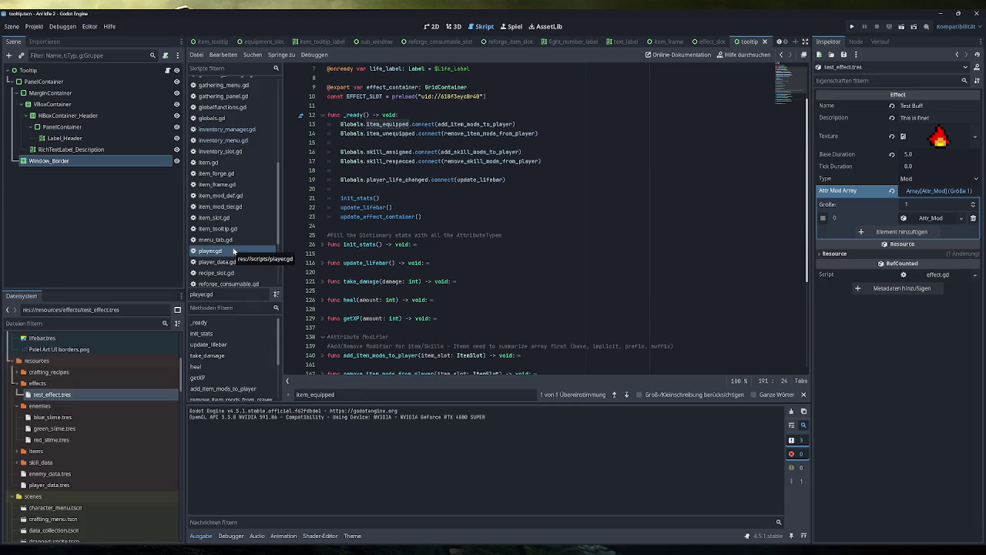
Fold the item and skill modifier functions in player.gd, leaving add_mods_to_player expanded
scroll(462, 215, "down", 5)
left_click(321, 216)
scroll(320, 216, "down", 5)
scroll(319, 216, "up", 5)
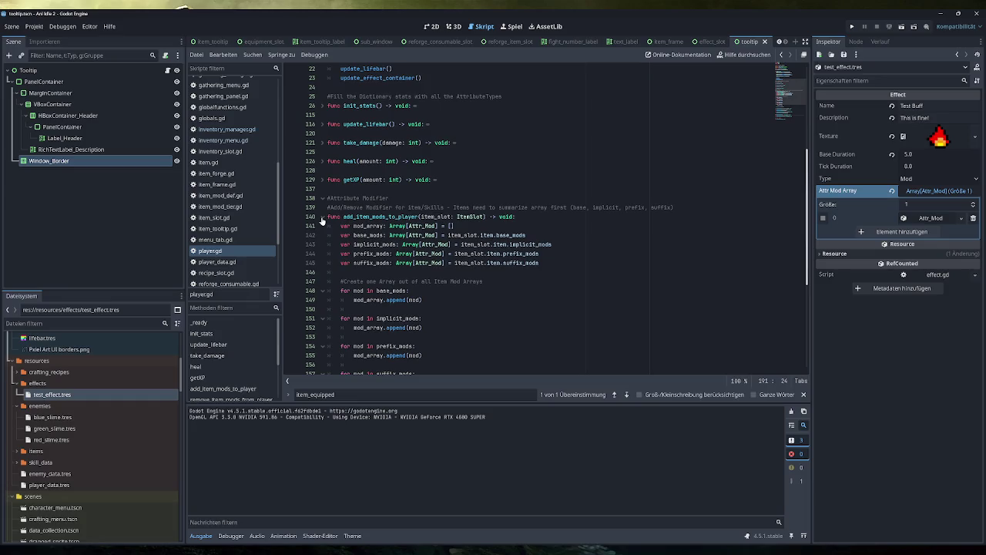
scroll(322, 220, "down", 4)
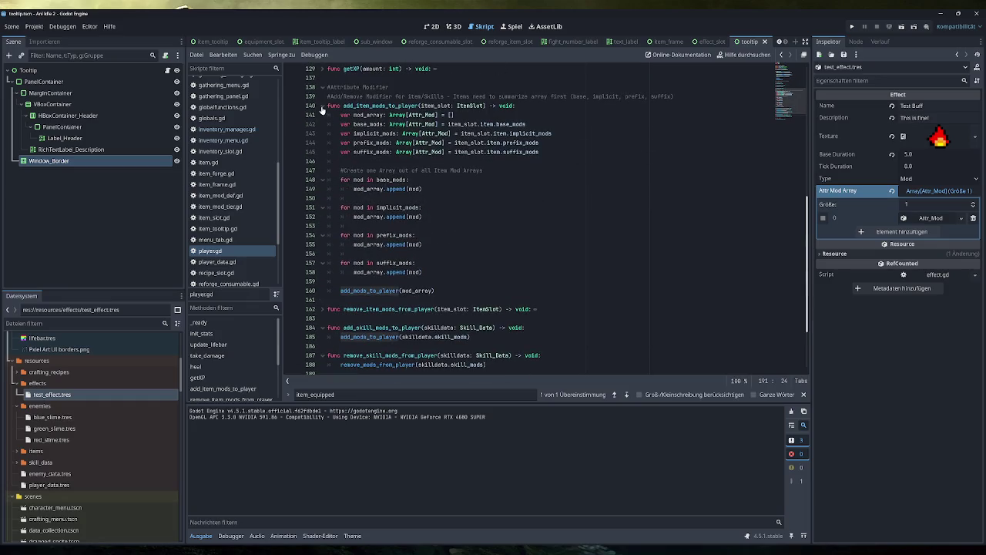
left_click(322, 107)
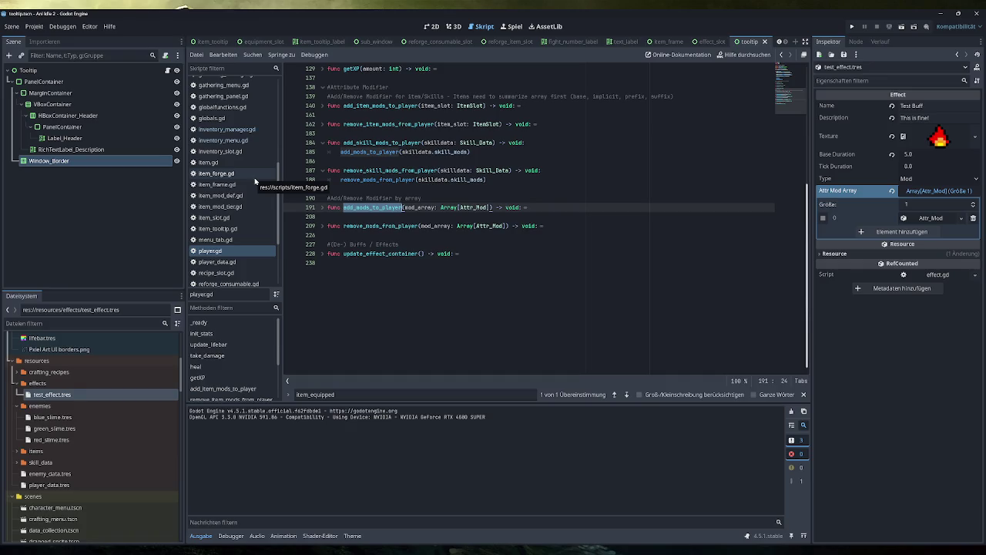
left_click(322, 170)
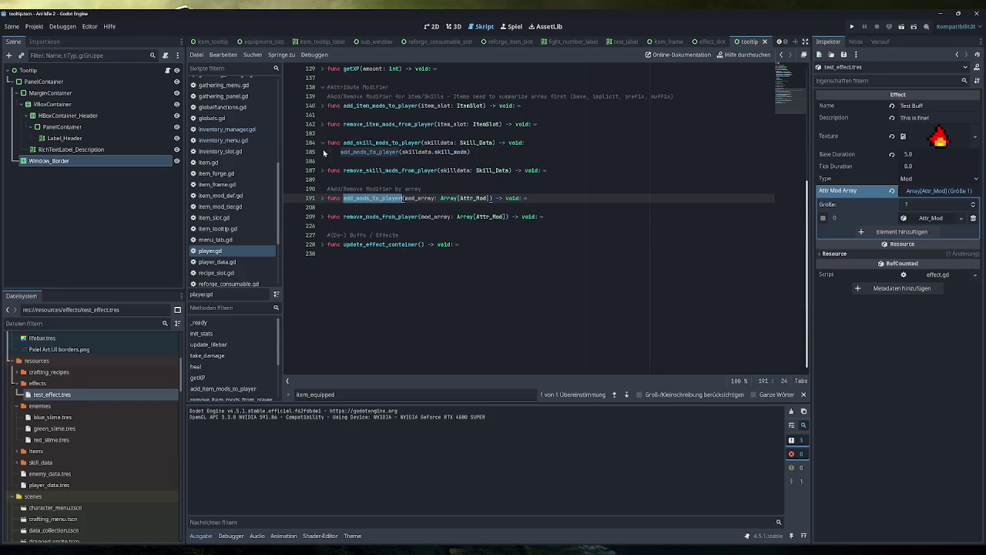
left_click(322, 143)
left_click_drag(402, 189, 327, 189)
left_click(323, 190)
left_click(323, 191)
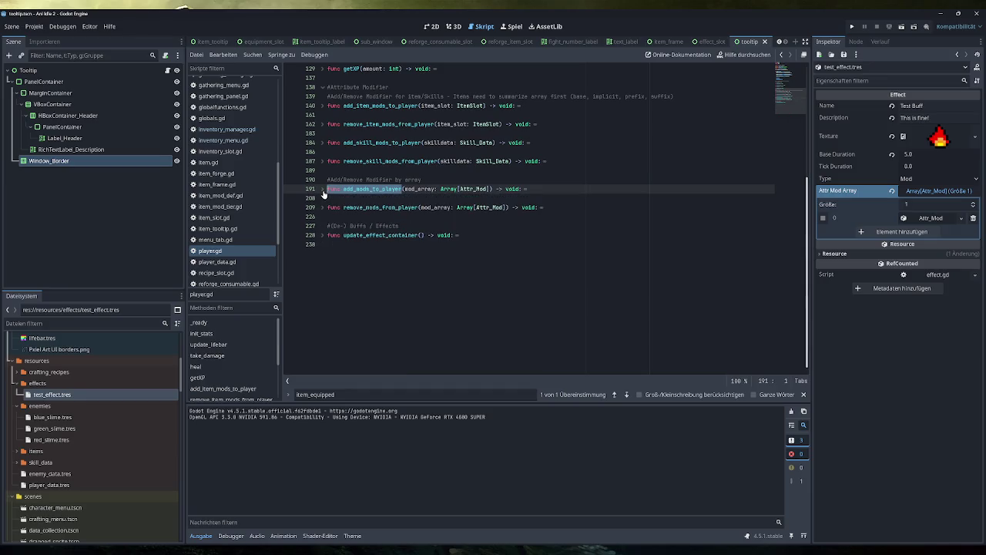
left_click(323, 190)
scroll(324, 192, "down", 1)
In add_mods_to_player, add 'Globals.any_stat_changed.emit()' commented '#To update Character Sheet', and copy it
left_click(514, 319)
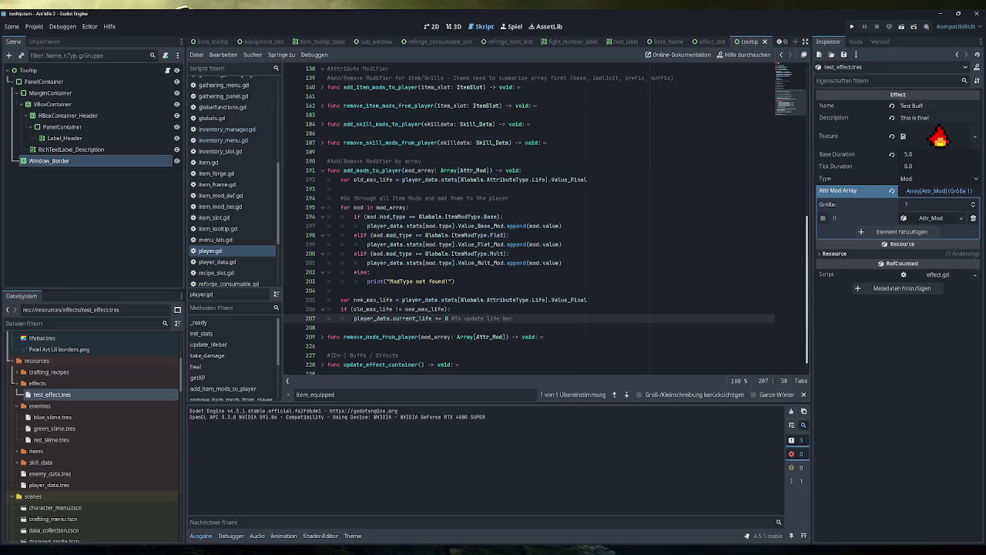
key("Return")
type("Globals.a")
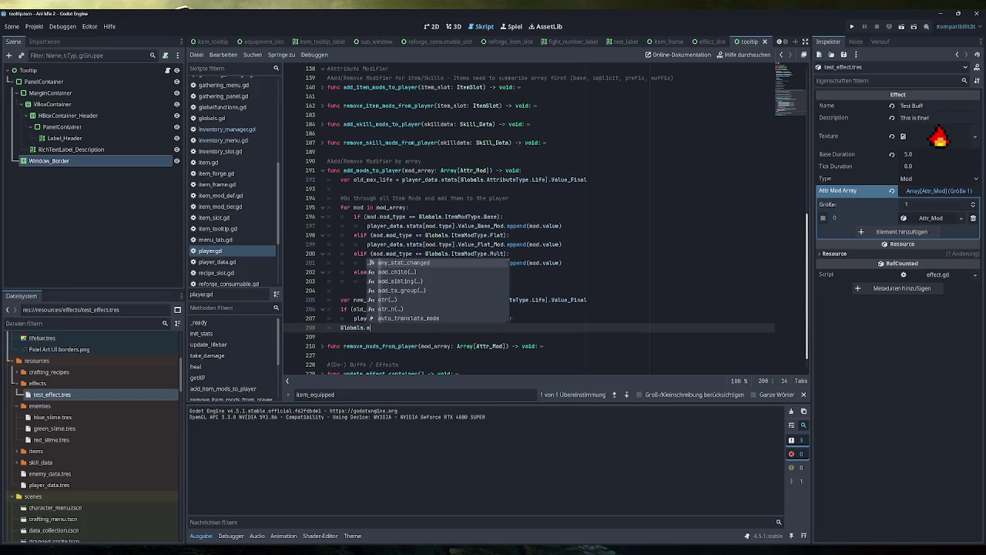
key("Return")
type(".emit()")
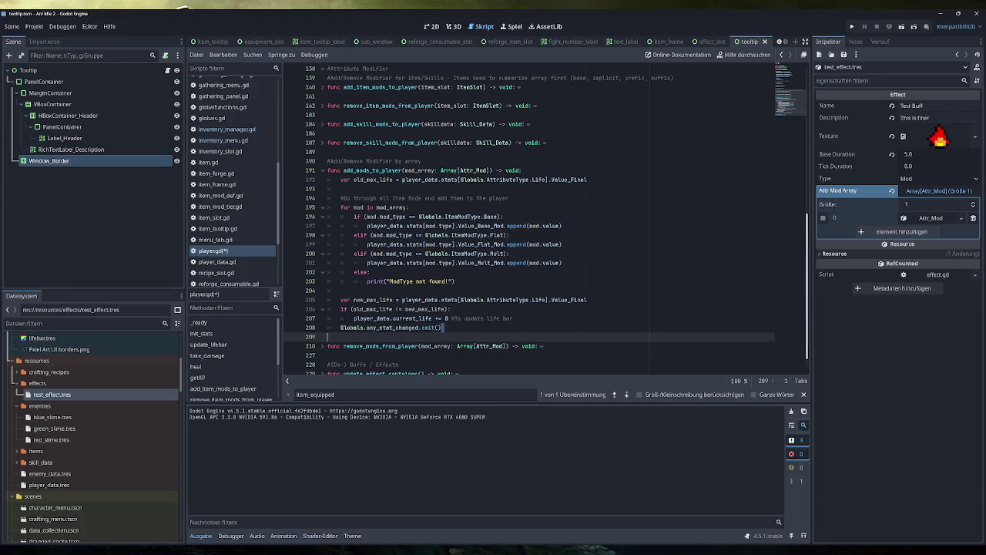
key("shift+Home")
key("End")
type("#")
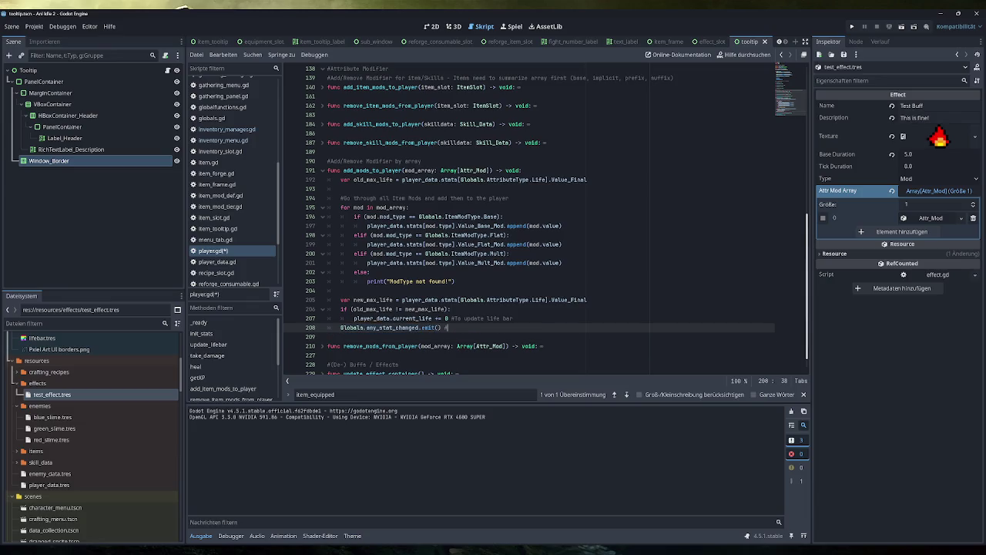
type("To update Character Sh")
type("eet")
key("shift+Home")
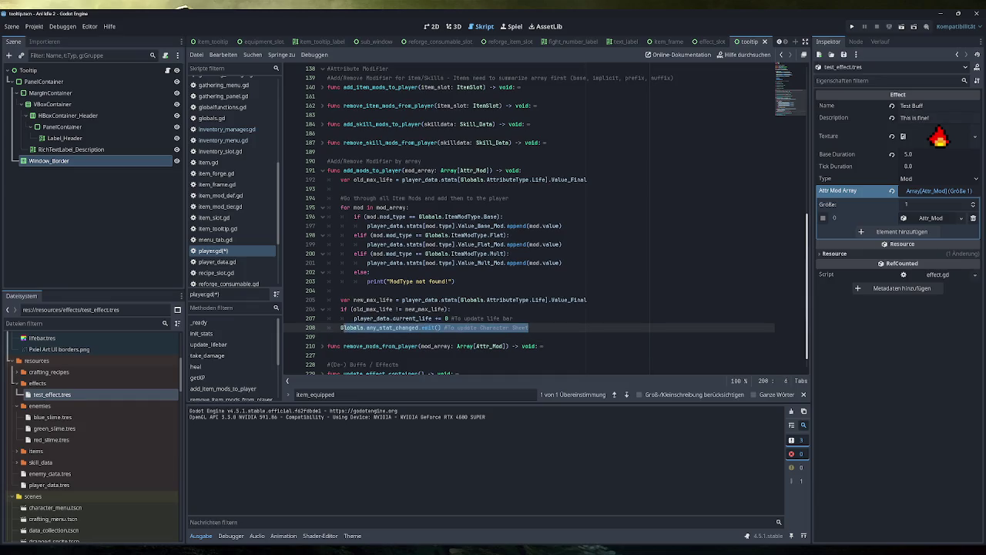
key("End")
key("shift+Home")
key("ctrl+c")
Paste the same emit line into remove_mods_from_player and save player.gd
left_click(322, 345)
scroll(322, 345, "down", 6)
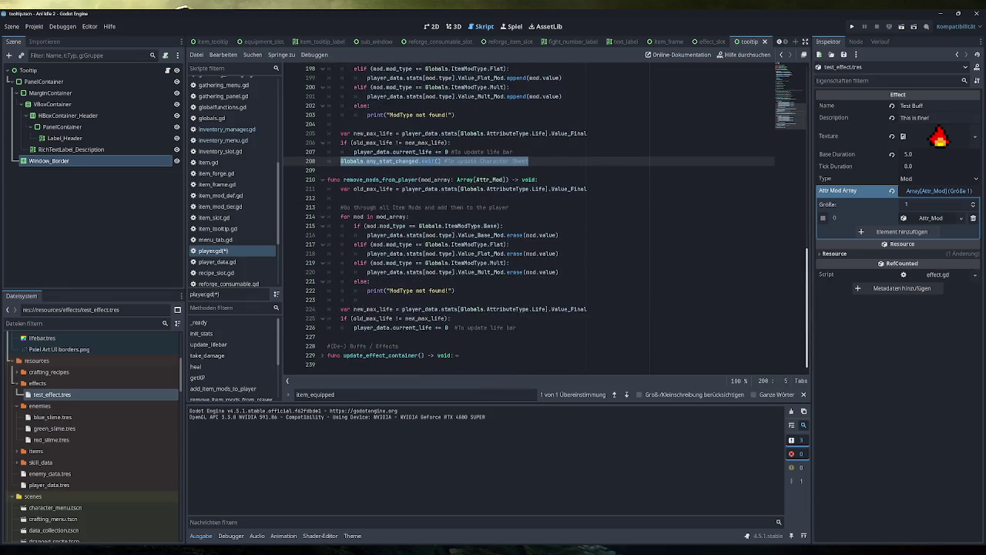
left_click(516, 327)
key("Return")
key("BackSpace")
key("ctrl+v")
key("ctrl+s")
Fold add_mods_to_player and remove_mods_from_player, then run the game
scroll(539, 220, "up", 5)
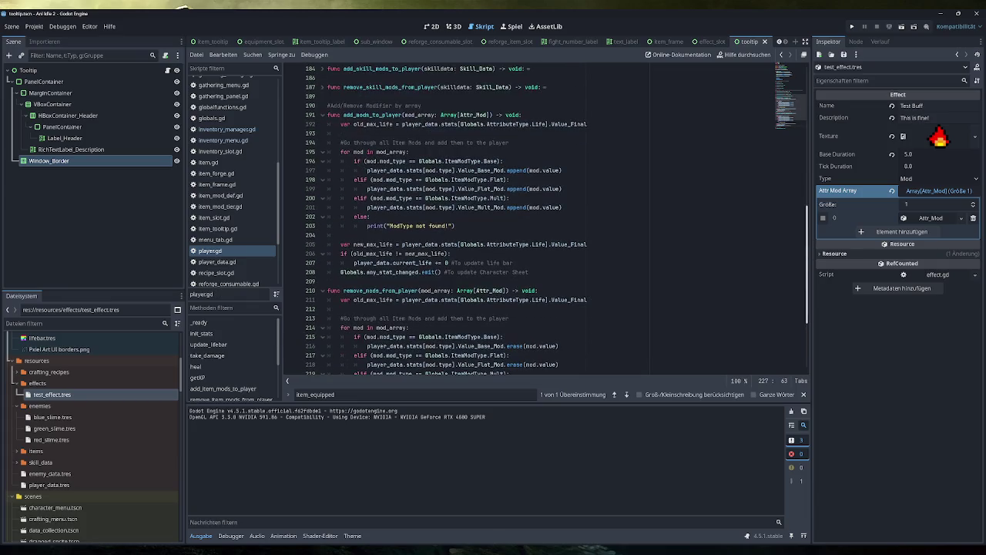
left_click(323, 115)
left_click(324, 133)
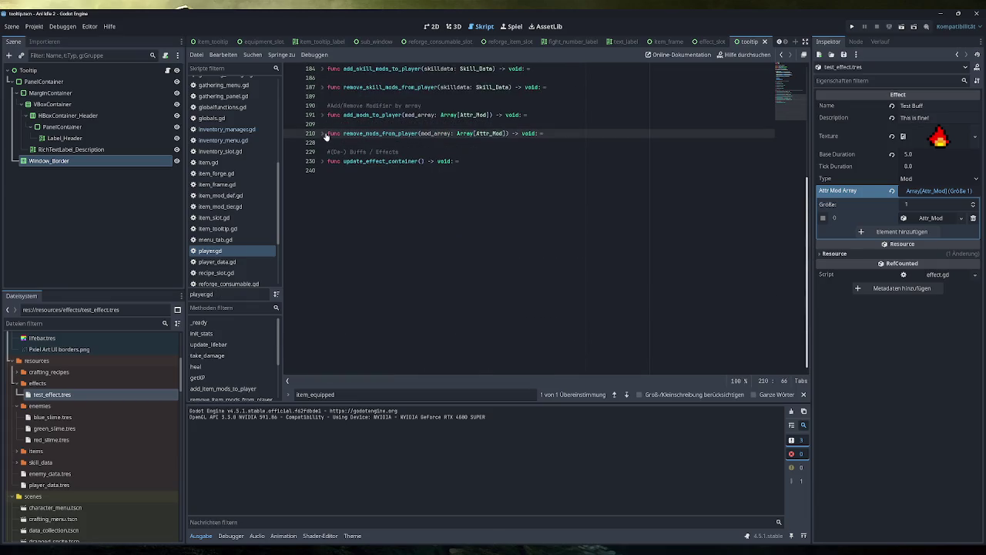
left_click(852, 26)
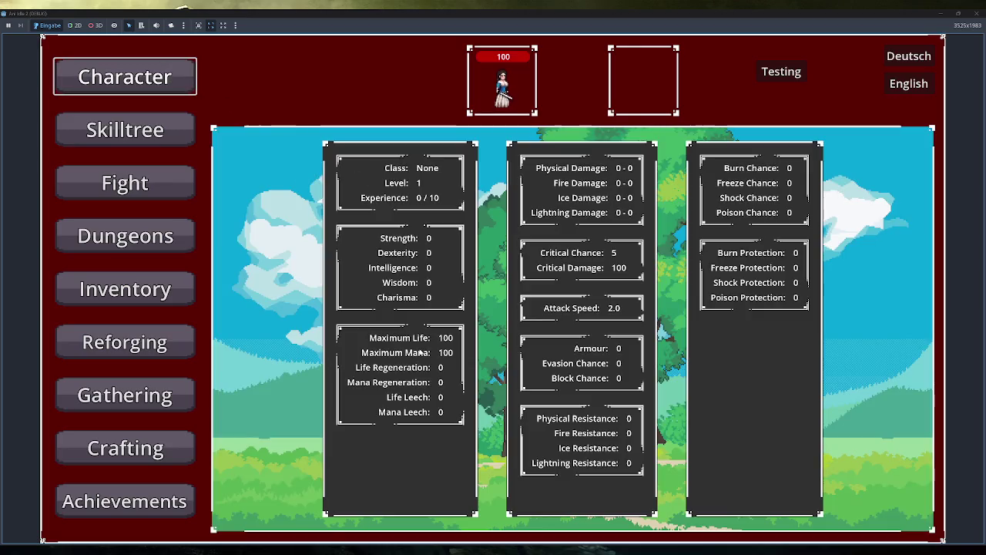
Stack several test buffs, watch Maximum Life climb to 400 and fall back to 100, then close the game
left_click(795, 72)
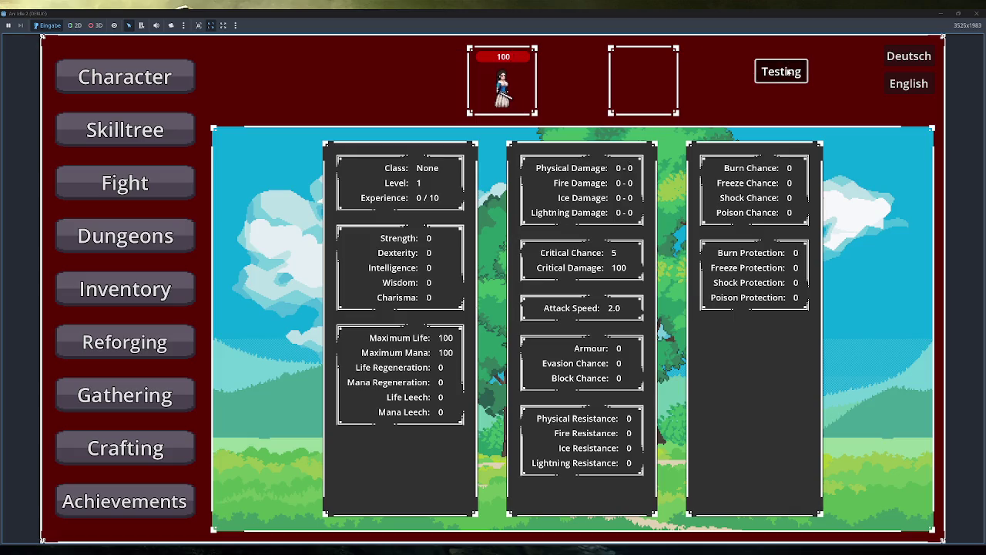
left_click(783, 71)
left_click(792, 74)
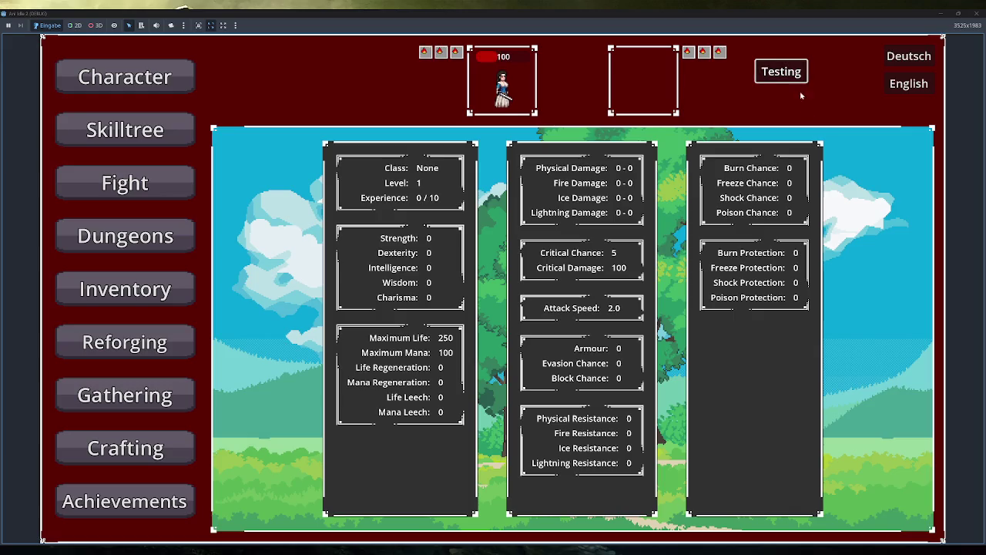
left_click(792, 74)
left_click(795, 73)
left_click(795, 72)
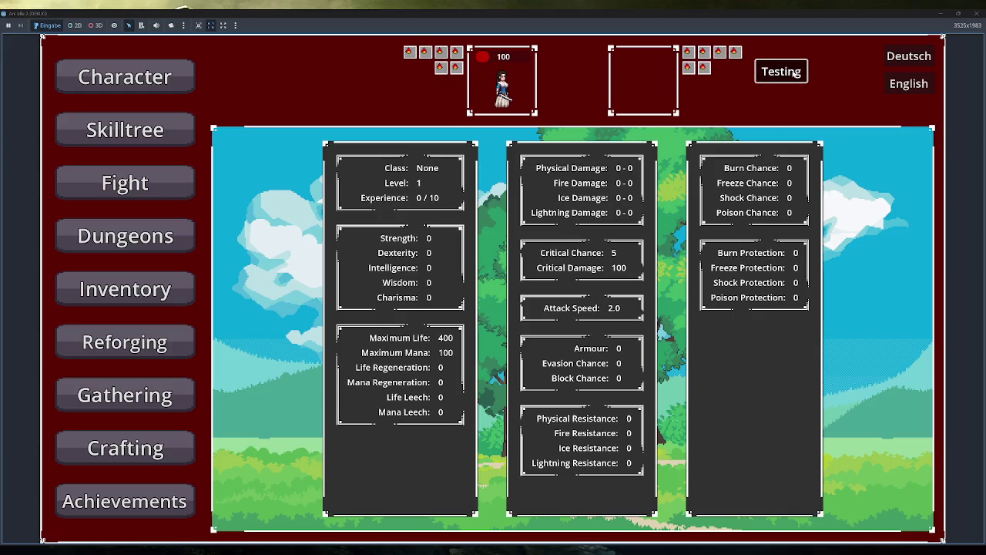
left_click(796, 72)
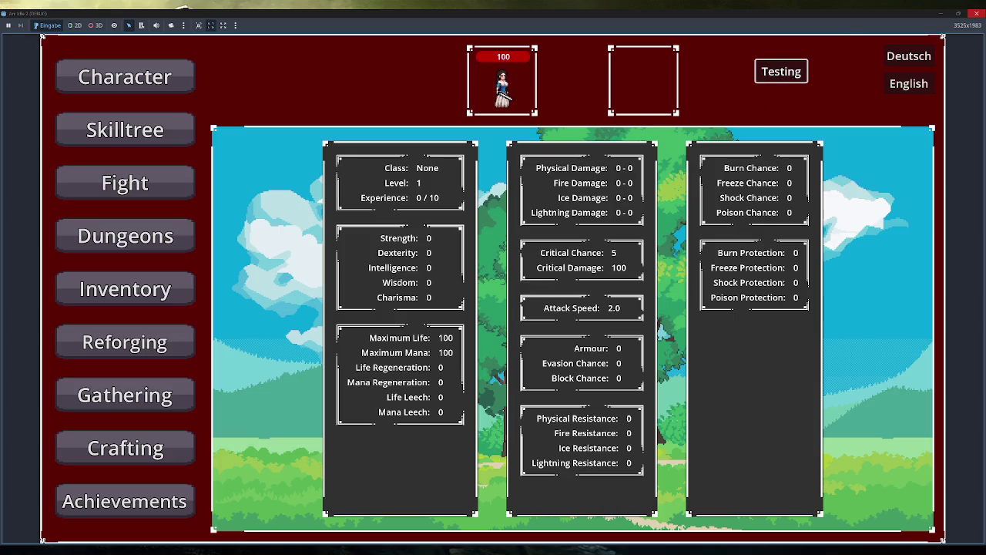
left_click(977, 13)
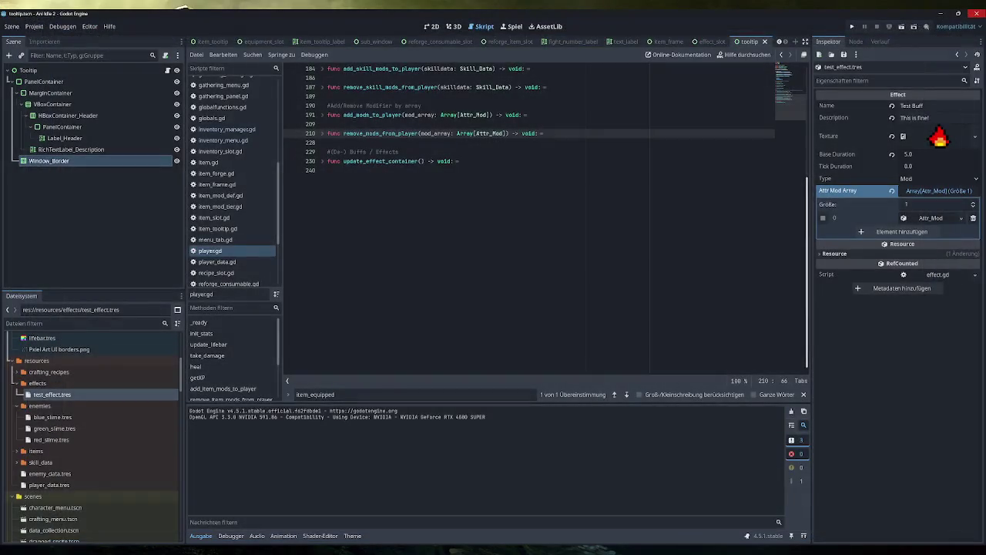
Set the test effect's modifier to Crit Chance with value 50 in the Inspector
left_click(931, 218)
left_click(931, 232)
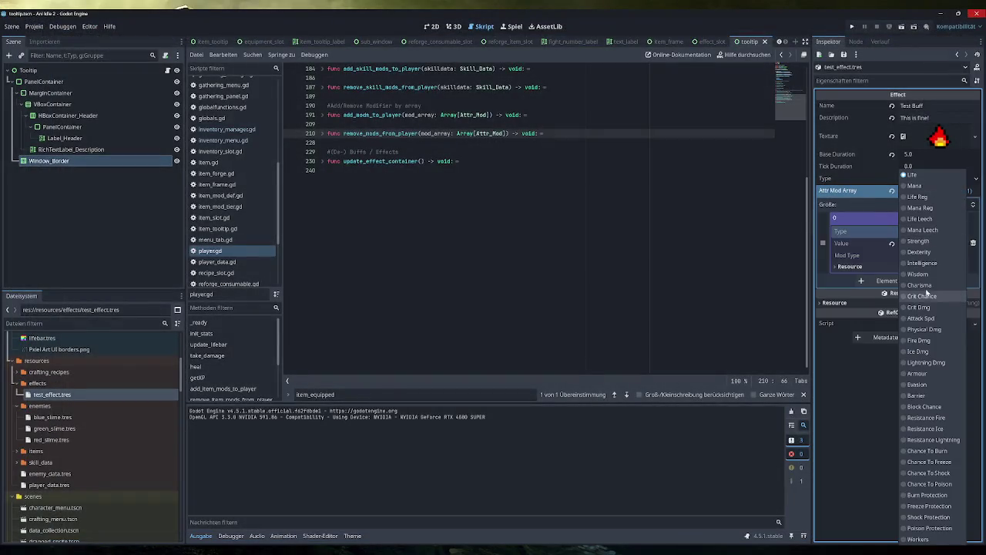
left_click(922, 296)
left_click(931, 243)
type("50")
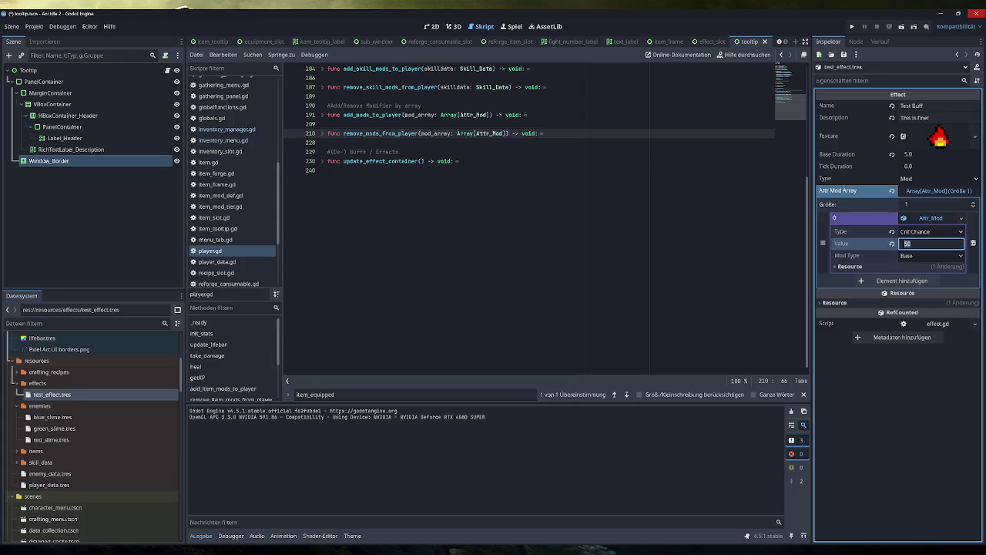
Run the game, stack two crit buffs to see Critical Chance reach 105, then stop it with F8
left_click(852, 27)
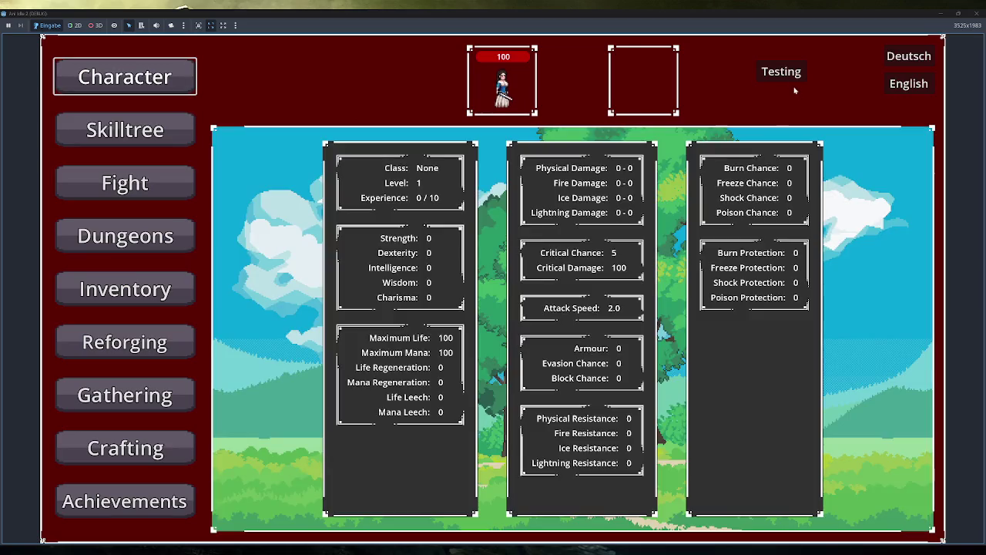
left_click(792, 77)
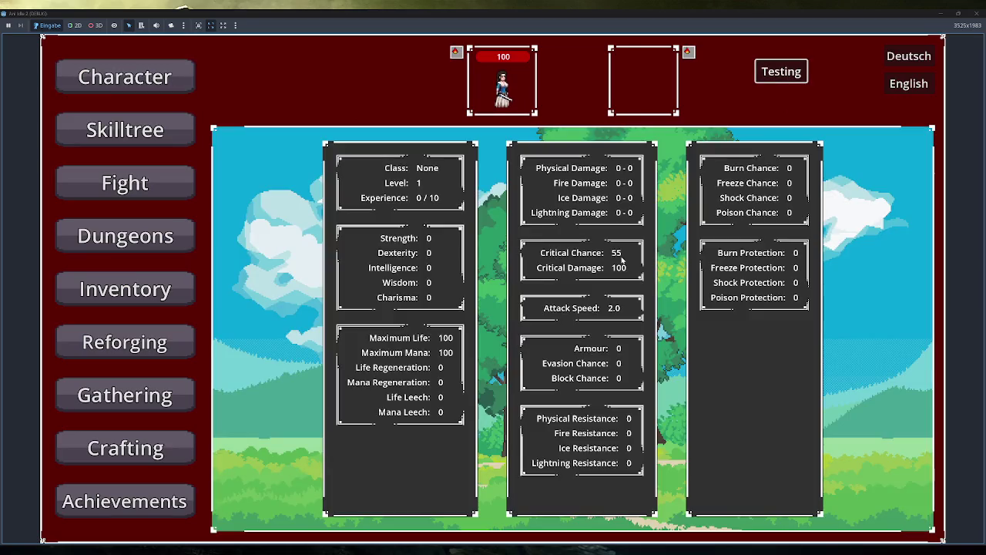
left_click(781, 71)
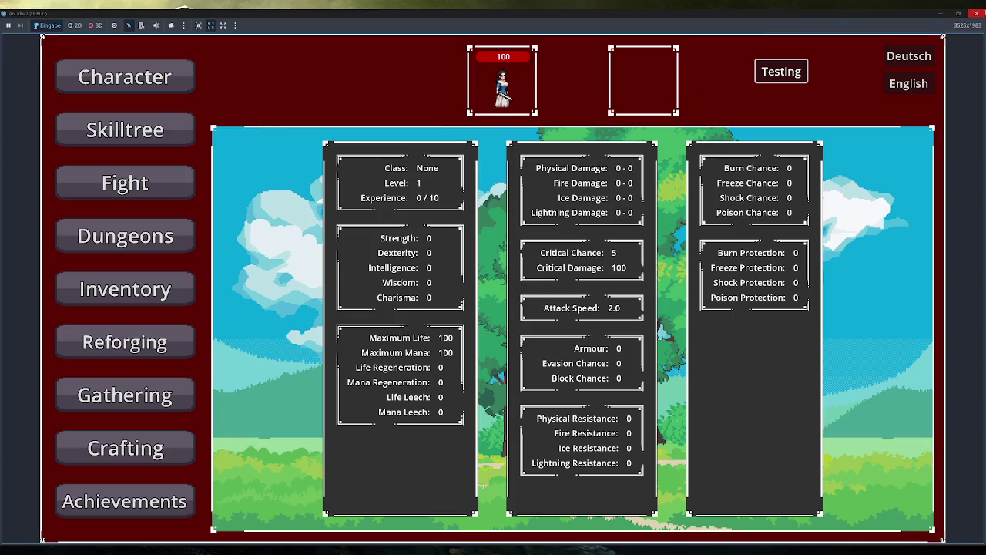
key("F8")
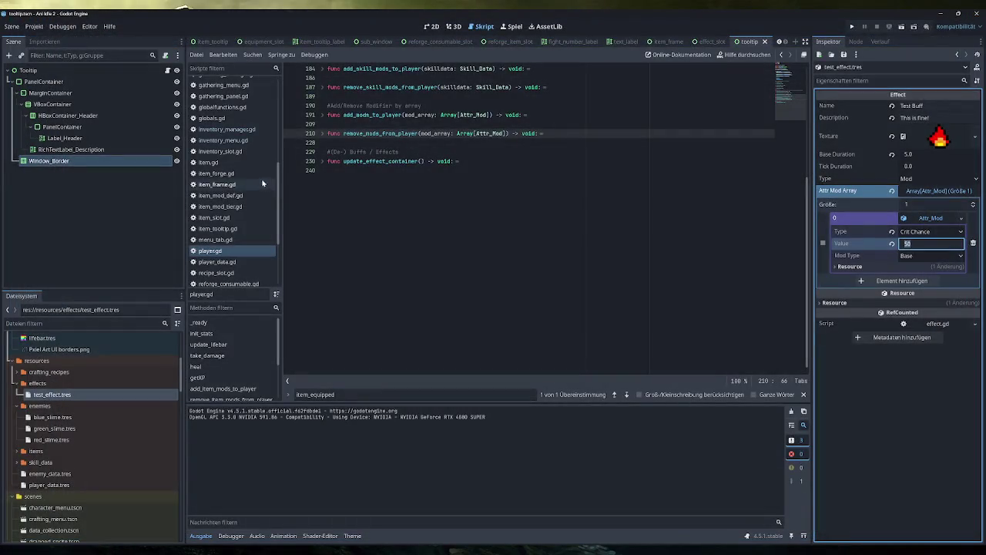
Find effect.gd in the Scripts list and bring up its on_add and on_remove functions
scroll(532, 216, "up", 5)
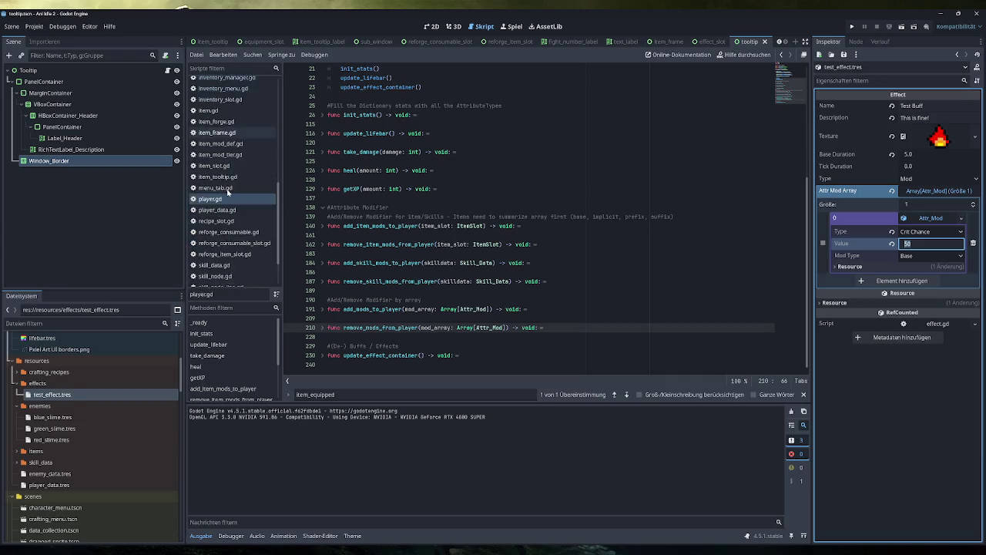
scroll(230, 195, "up", 5)
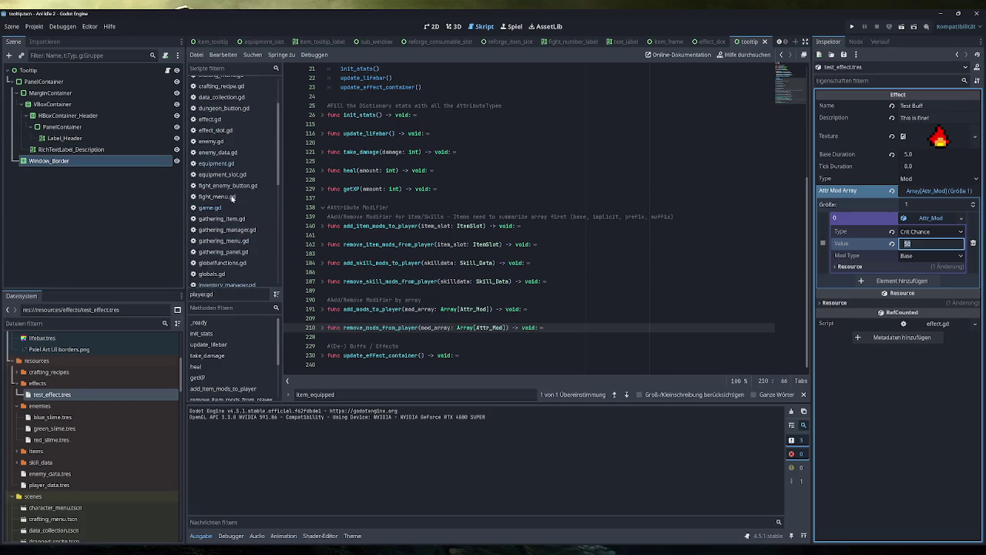
scroll(241, 185, "down", 2)
scroll(241, 186, "up", 4)
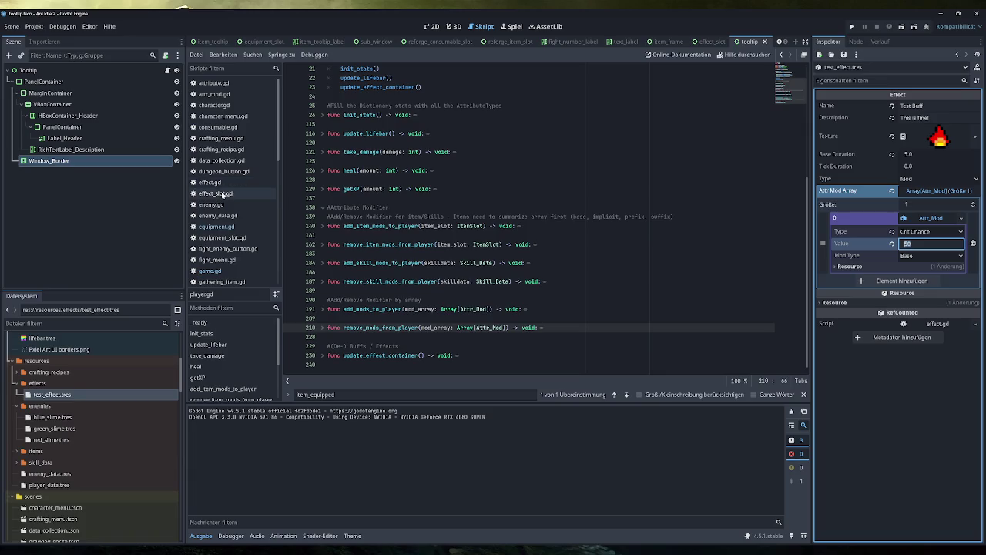
left_click(223, 183)
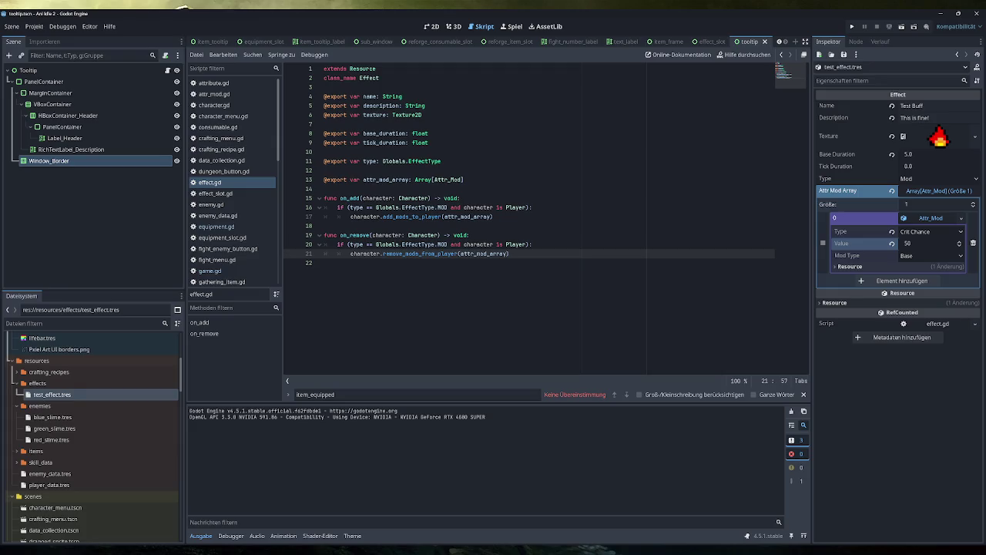
left_click(464, 208)
left_click_drag(527, 207, 451, 207)
left_click(531, 207)
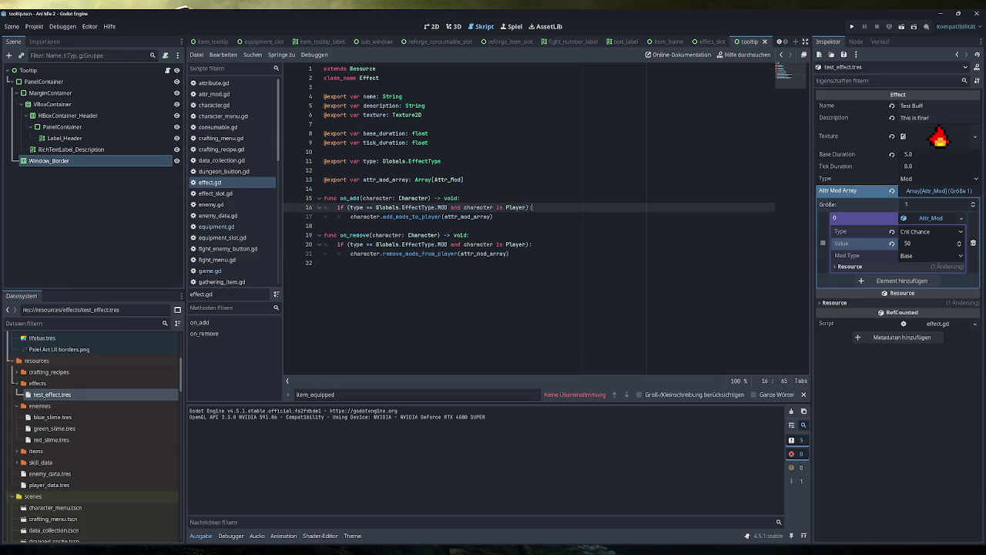
key("Down")
key("shift+Home")
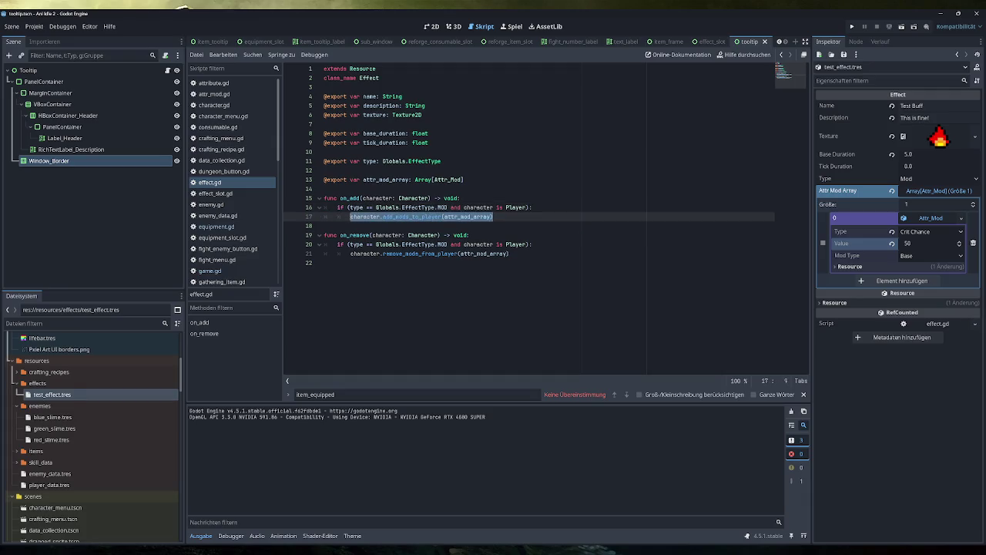
left_click(389, 217)
left_click_drag(384, 216, 442, 217)
left_click(383, 216)
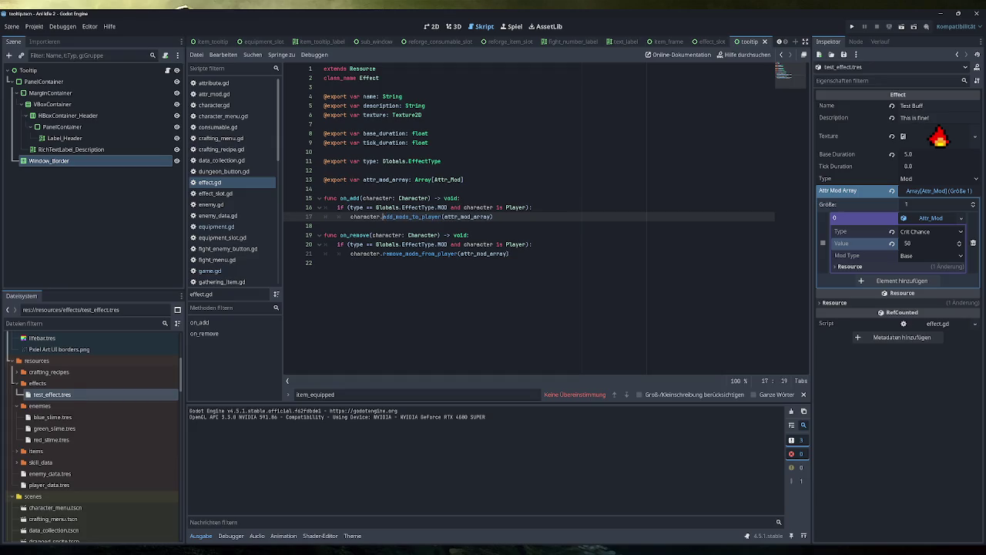
left_click(494, 217)
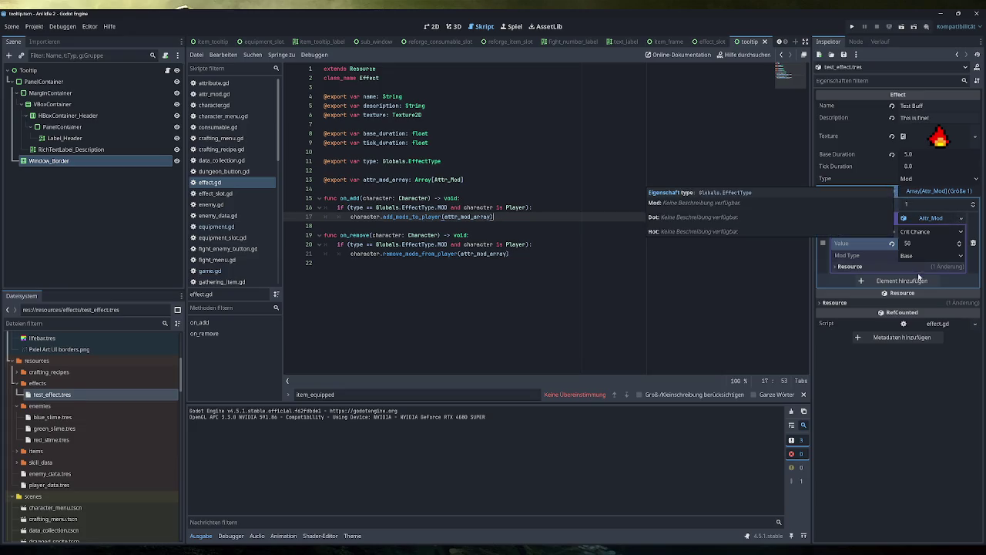
left_click(893, 190)
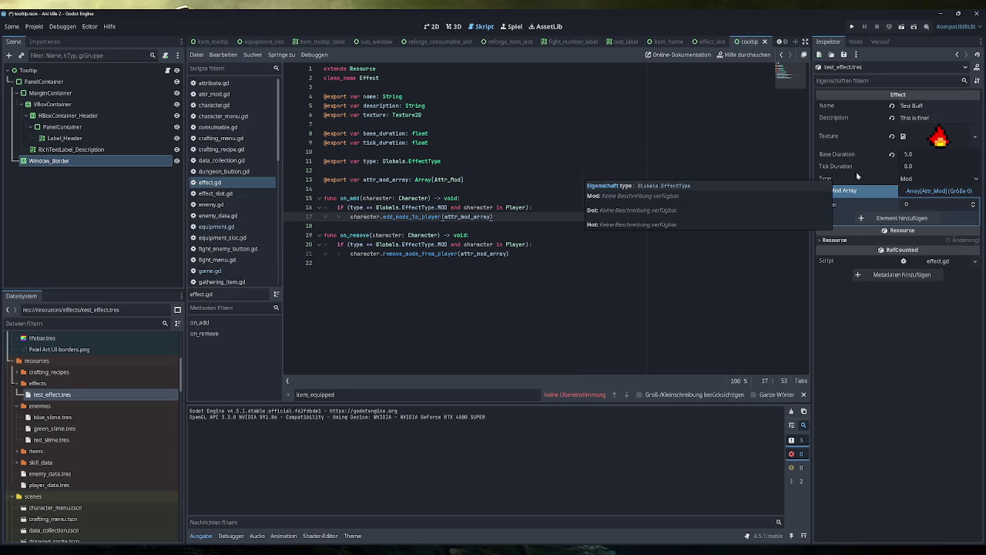
Make the test effect a Dot with a 1.0 Tick Duration and save
left_click(937, 178)
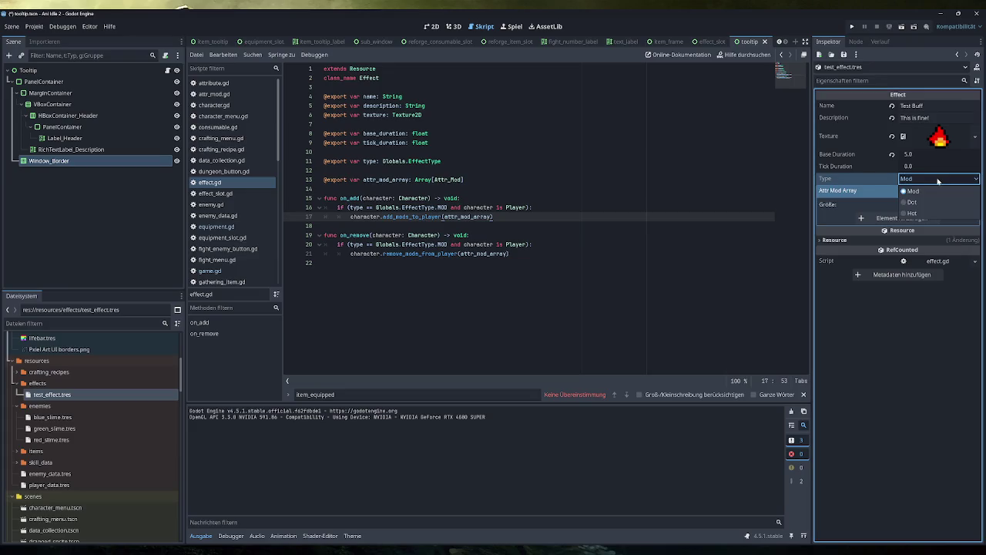
left_click(925, 202)
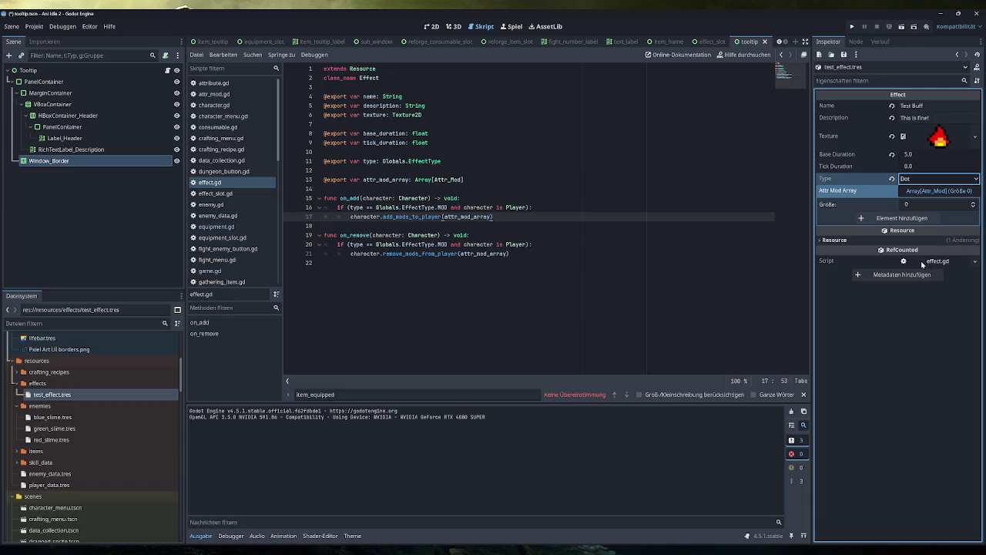
left_click(923, 166)
type("1")
key("Return")
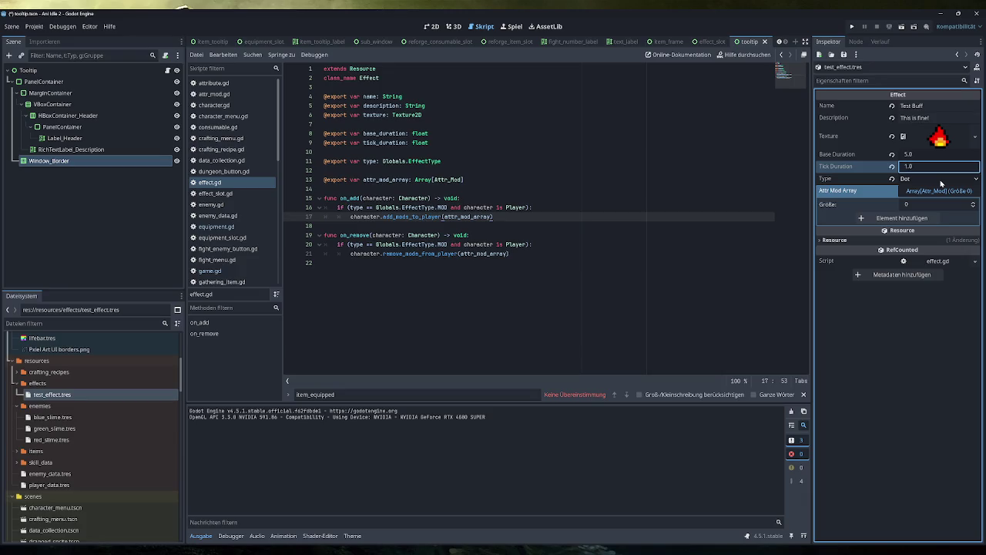
key("ctrl+s")
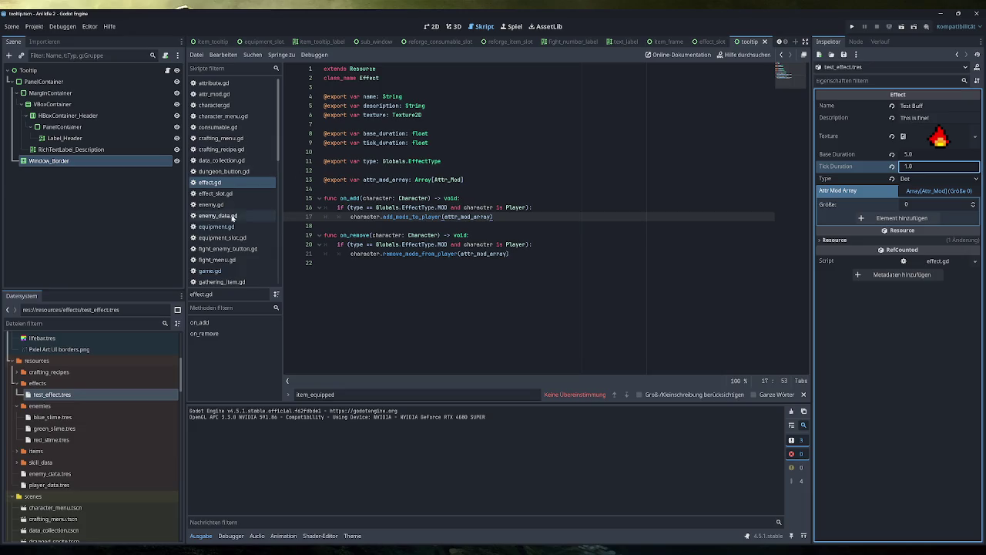
Bring up game.gd's effect countdown loop, then switch over to the Obsidian notes
scroll(221, 238, "down", 1)
left_click(222, 244)
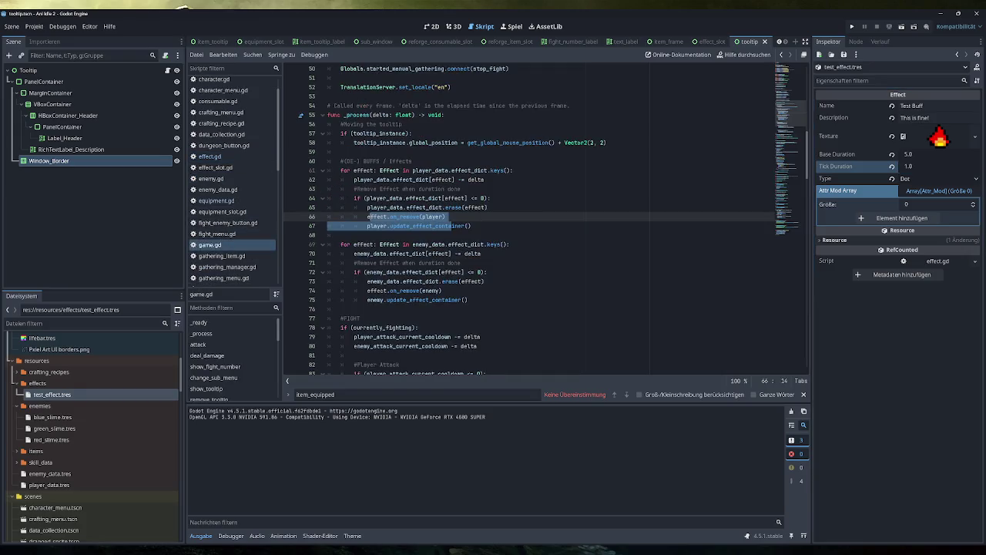
left_click(445, 217)
scroll(446, 217, "up", 2)
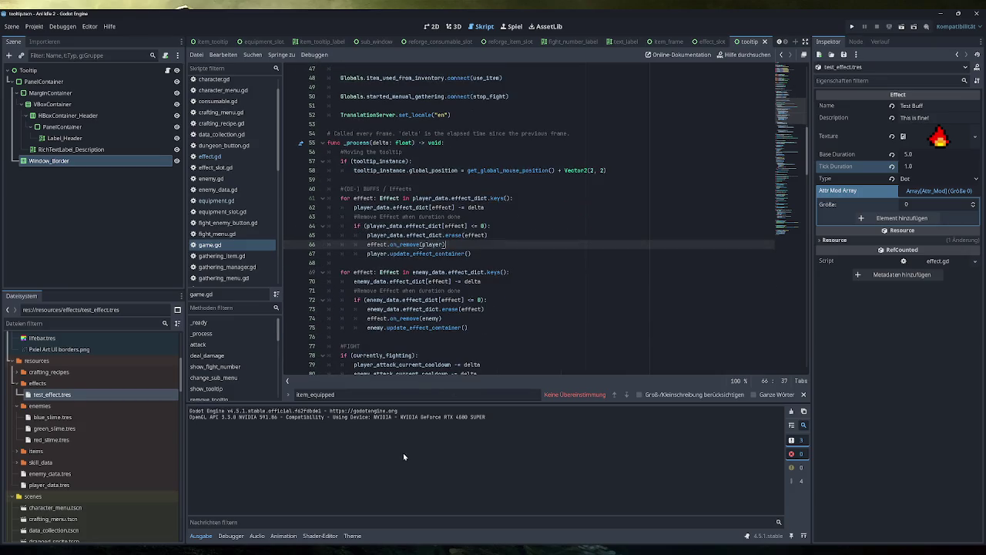
key("alt+Tab")
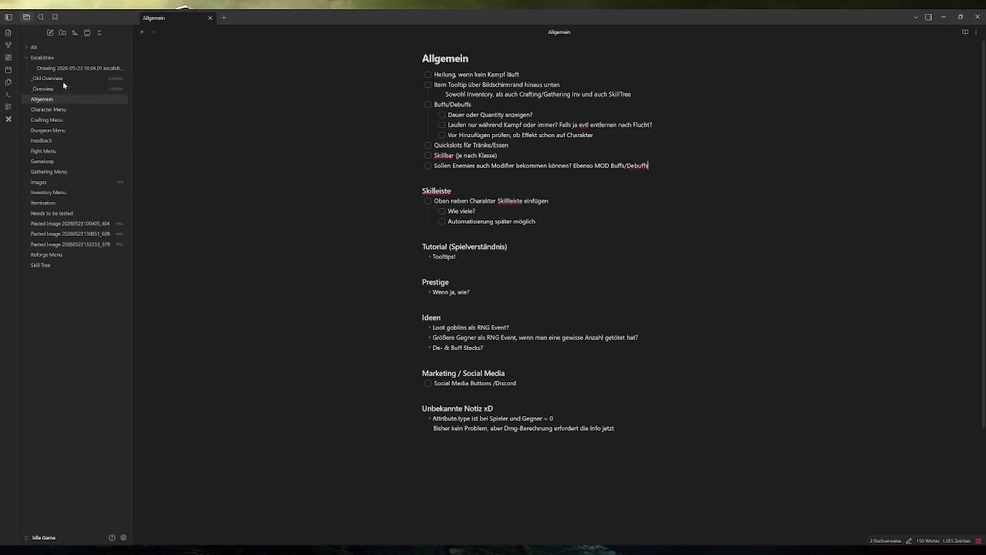
Glance at the Excalidraw effects sketch in Obsidian, then minimize Obsidian to return to Godot
left_click(65, 68)
scroll(577, 314, "down", 3)
scroll(577, 315, "up", 3)
left_click(944, 16)
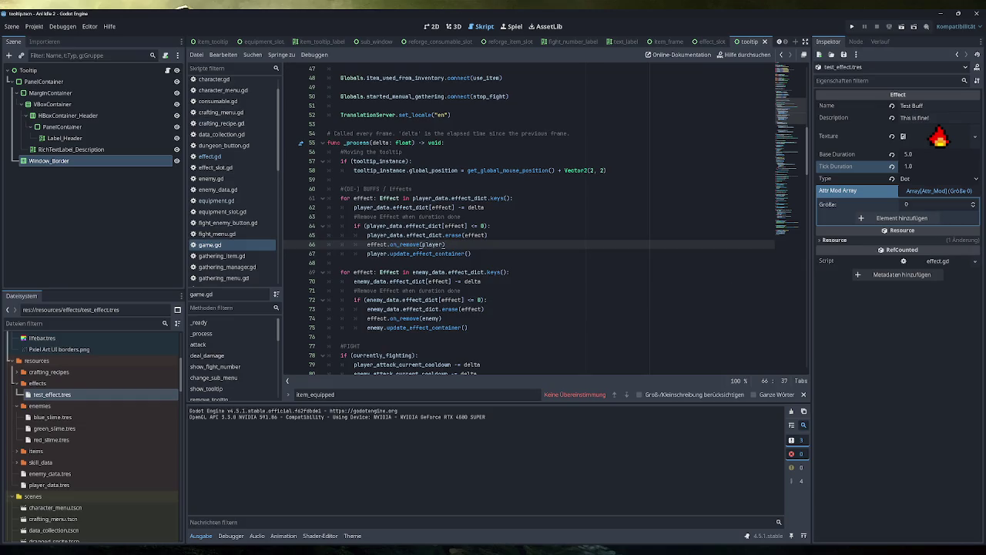
Insert a '#Type MOD' comment line at the top of effect.gd's on_add function
left_click(787, 212)
scroll(540, 219, "up", 4)
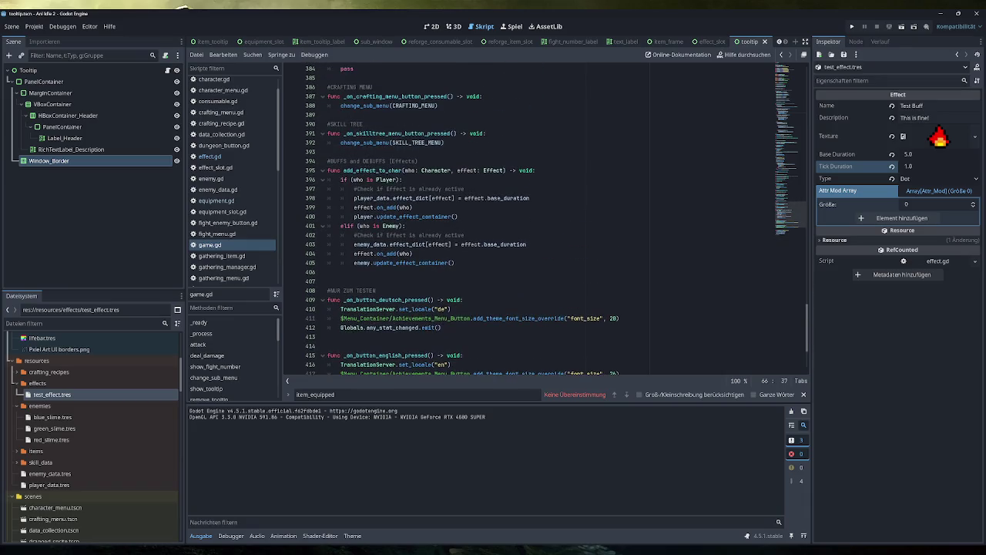
left_click(429, 198)
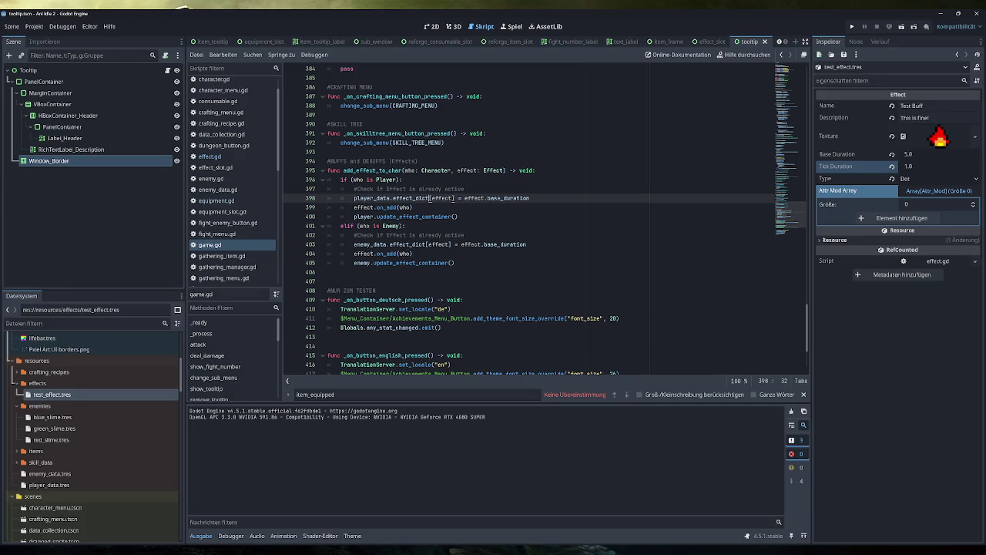
left_click(224, 157)
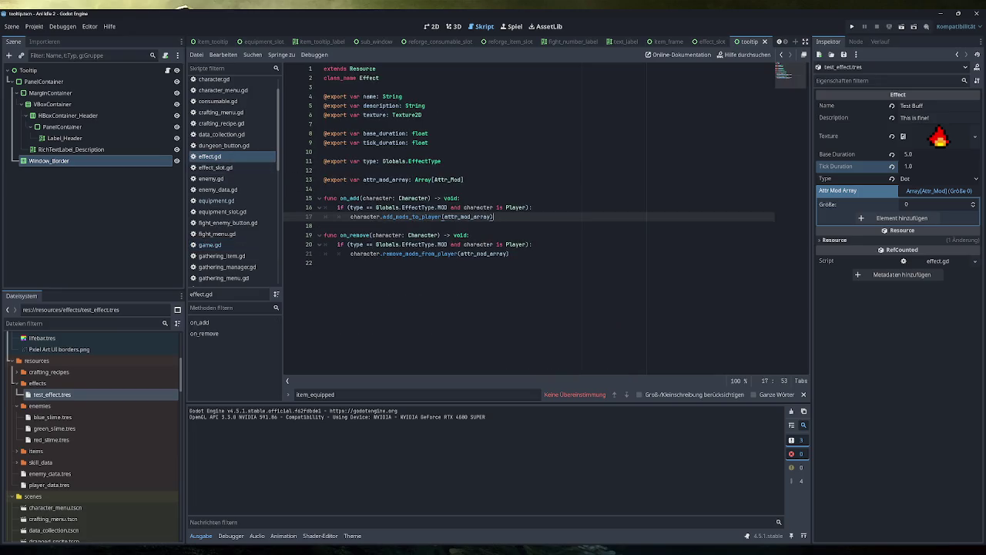
key("Return")
key("Up")
key("Up")
key("Up")
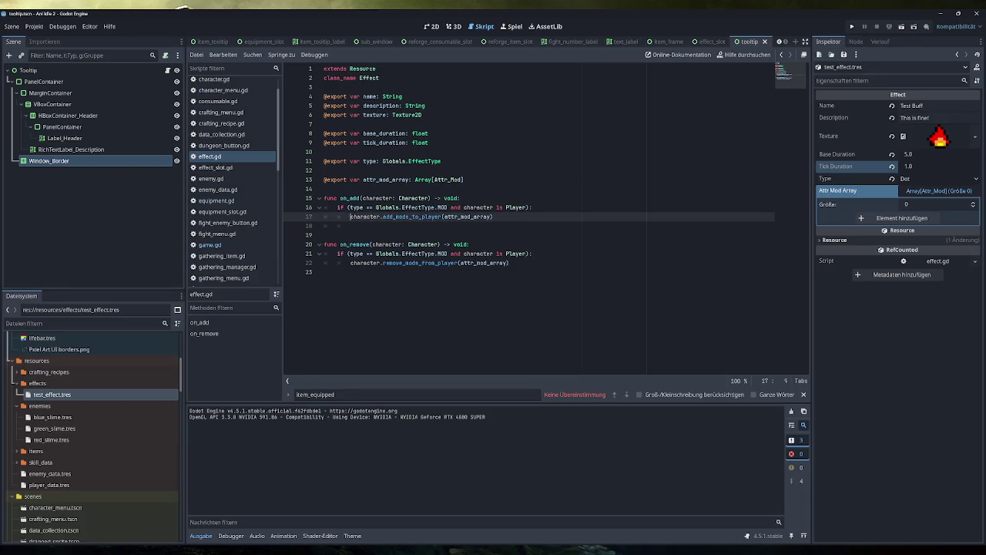
key("End")
key("Return")
type("#Type MOD")
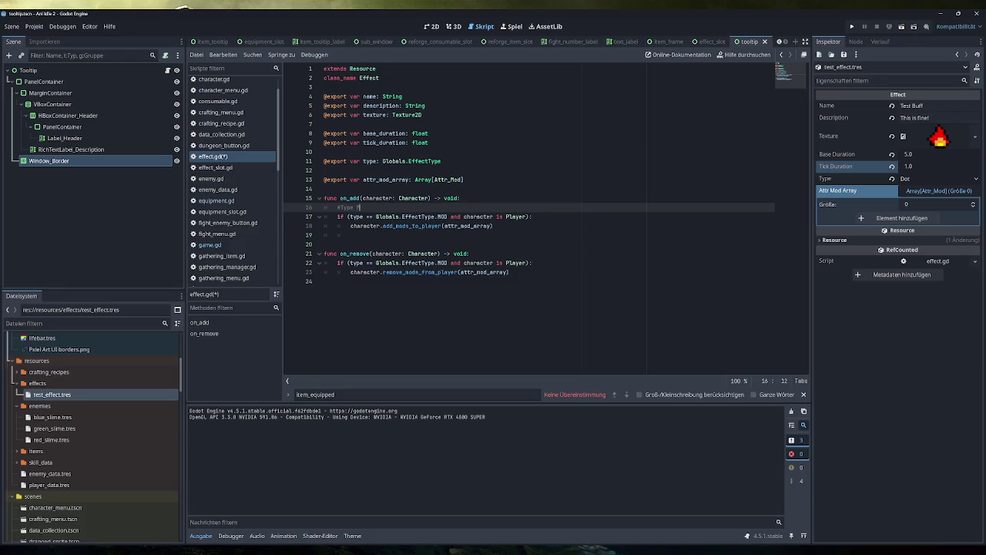
Add a '#Type DOT' comment and blank line below the add-mods call
key("Down")
key("Down")
key("Down")
type("#")
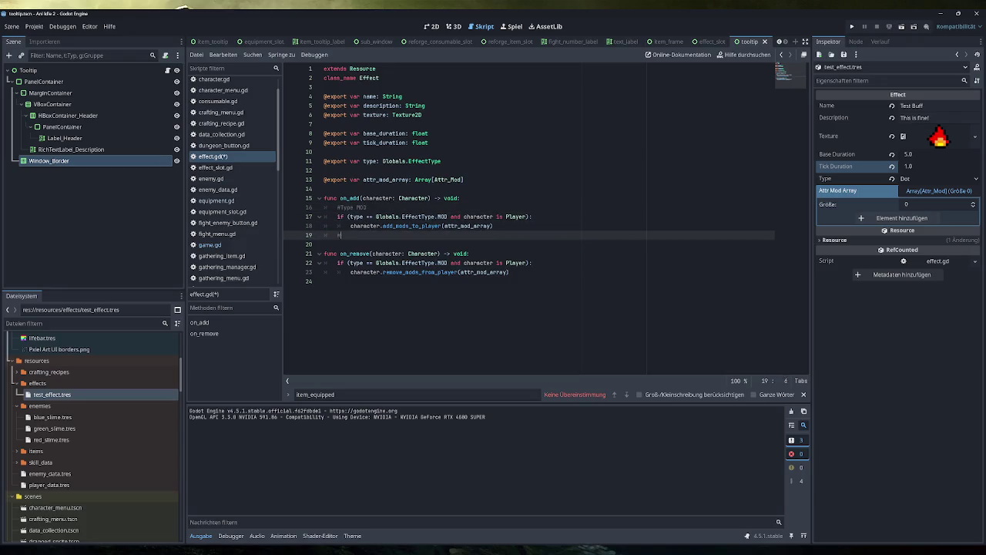
type("Type DOT")
key("Return")
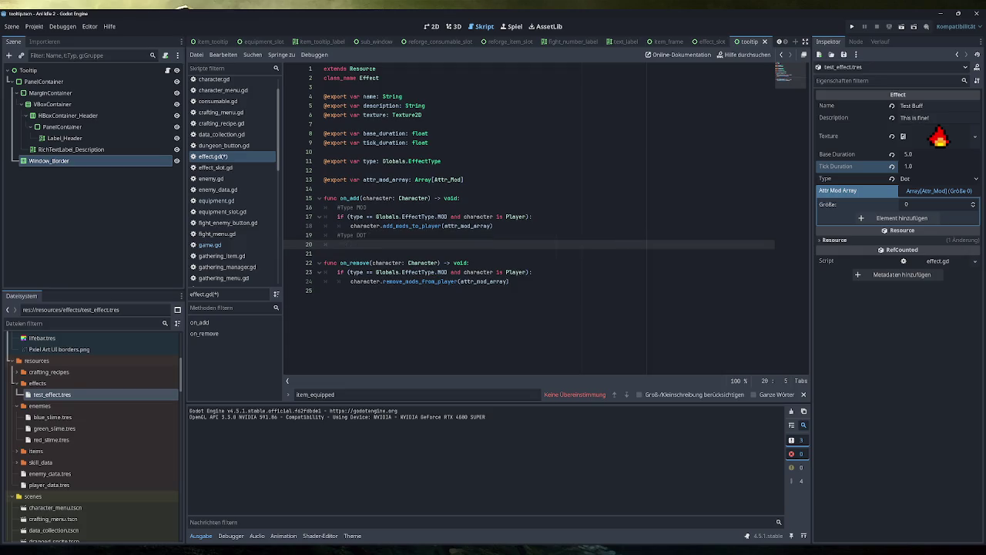
key("Up")
key("Up")
key("Up")
key("End")
key("shift+Home")
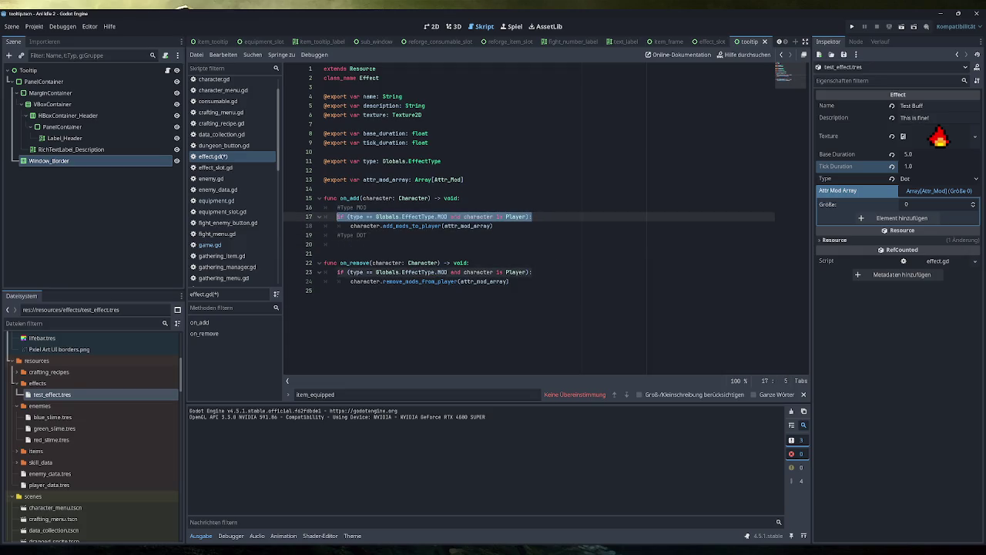
left_click(337, 244)
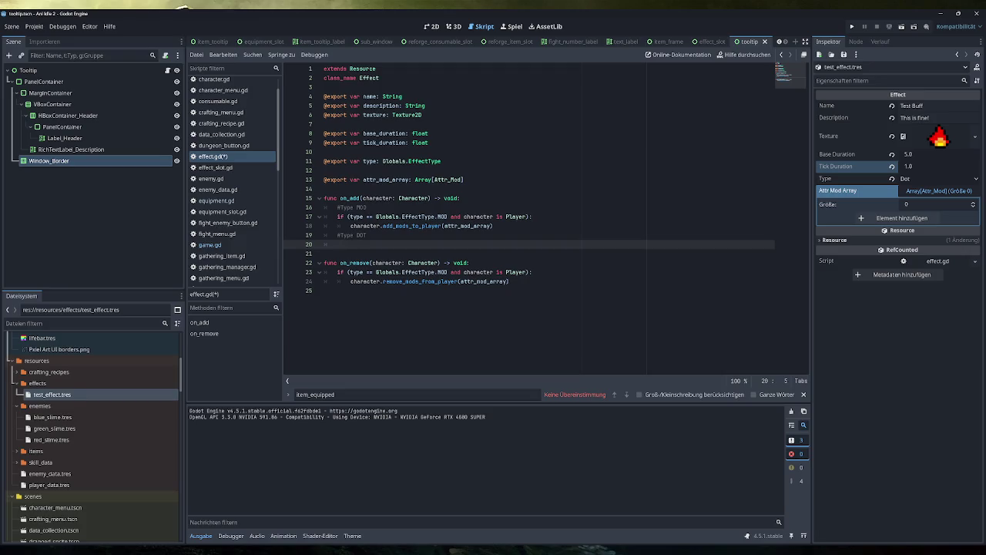
Review the effects sketch in Obsidian, then return to Godot
key("alt+Tab")
scroll(606, 485, "down", 1)
scroll(607, 486, "up", 5, "ctrl")
scroll(539, 323, "down", 3)
scroll(529, 315, "up", 1)
scroll(548, 305, "down", 1)
scroll(548, 305, "up", 1)
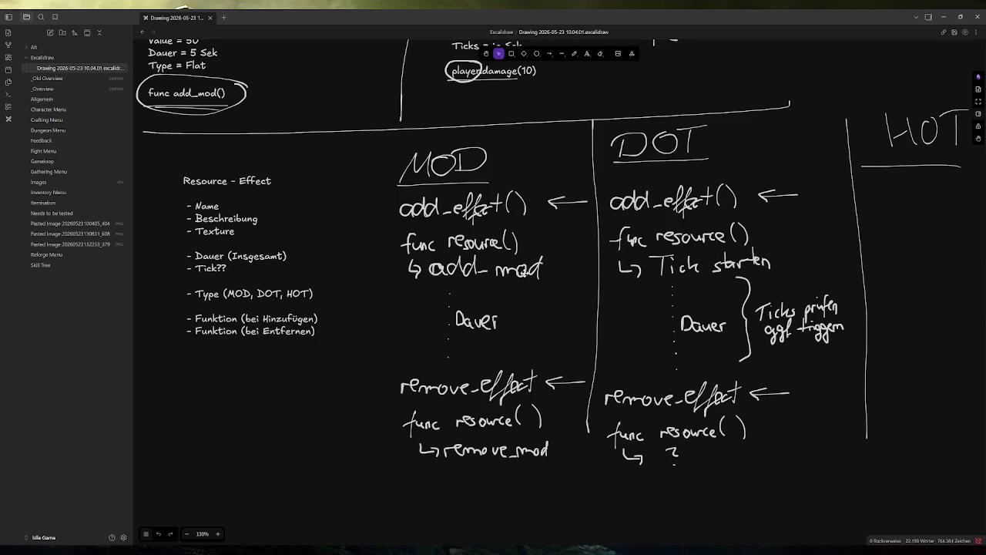
left_click(943, 16)
Check the Tick Duration value, then delete the '#Type DOT' line and leftover blank line
left_click(921, 166)
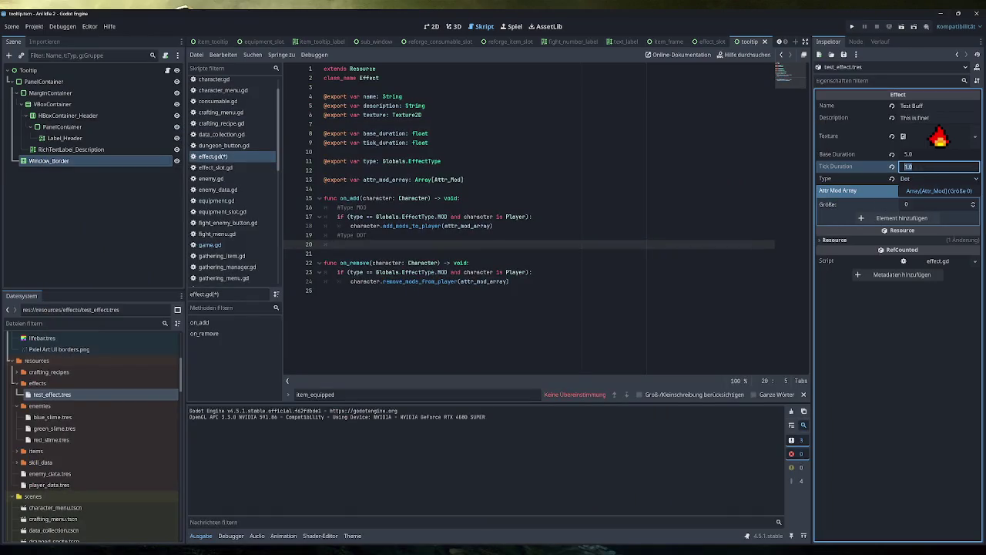
left_click(368, 235)
key("BackSpace")
key("BackSpace")
key("BackSpace")
key("Delete")
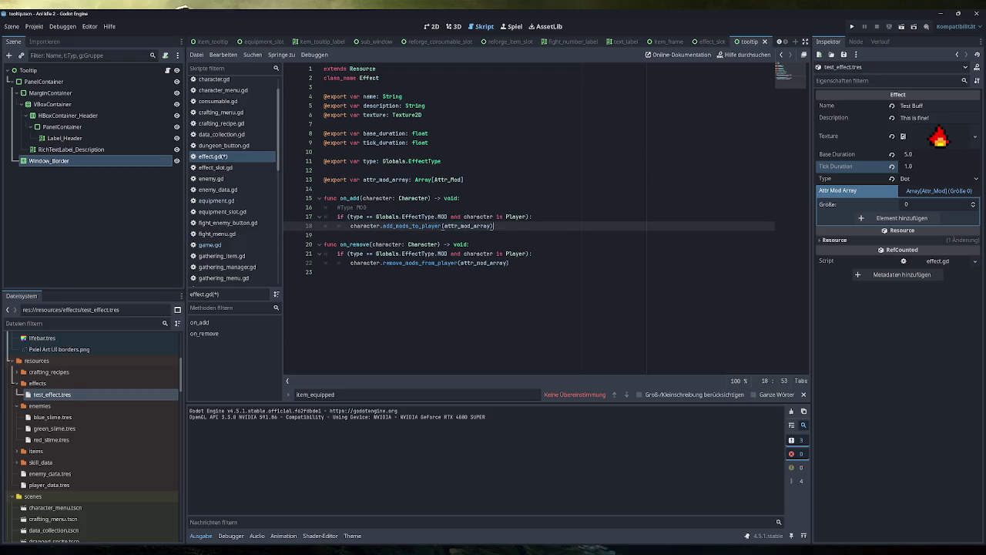
Save effect.gd and bring up game.gd's _process function
key("ctrl+s")
scroll(235, 205, "down", 2)
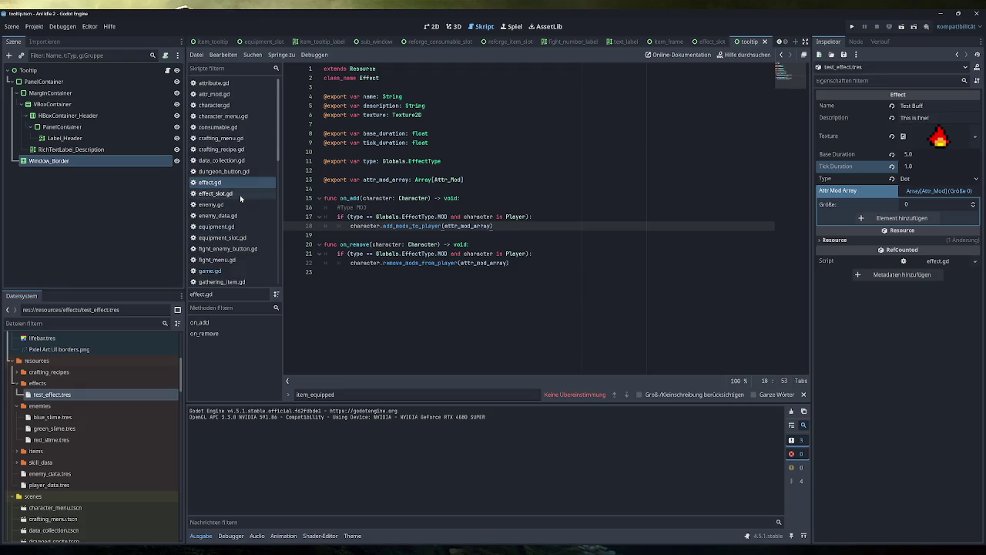
left_click(223, 219)
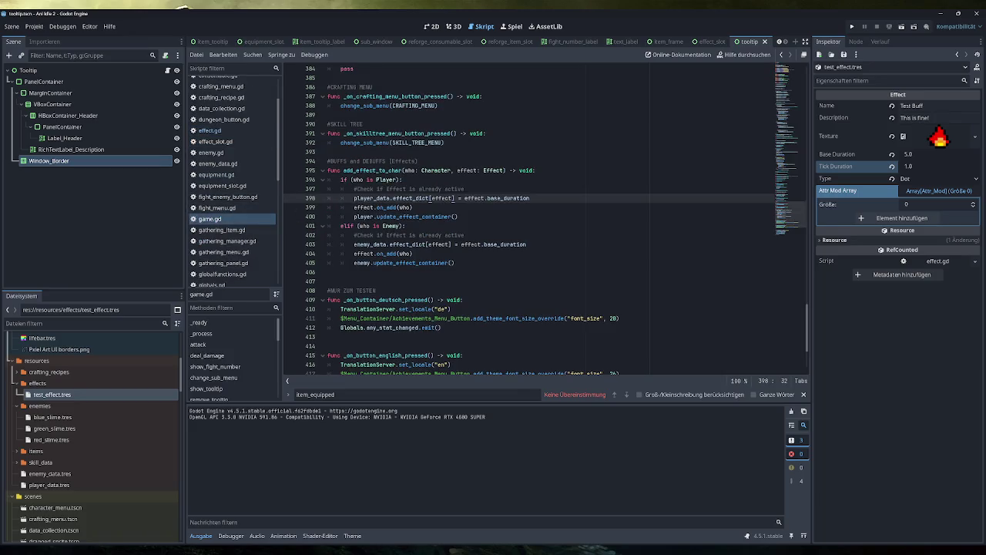
left_click(787, 100)
scroll(539, 224, "down", 8)
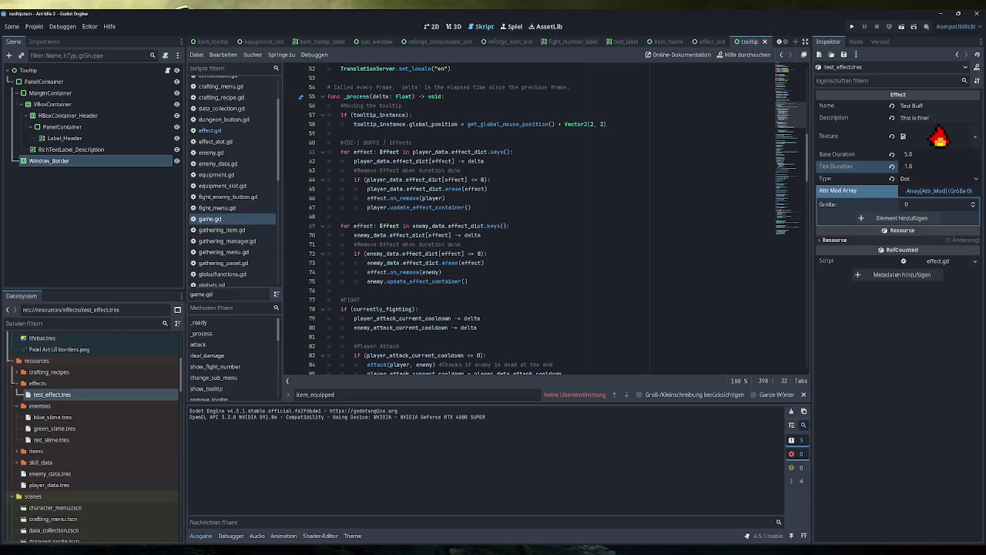
Label the player effect duration countdown line with a '#Duration' comment
mouse_move(468, 282)
left_mouse_down()
mouse_move(331, 161)
mouse_move(328, 142)
left_mouse_up()
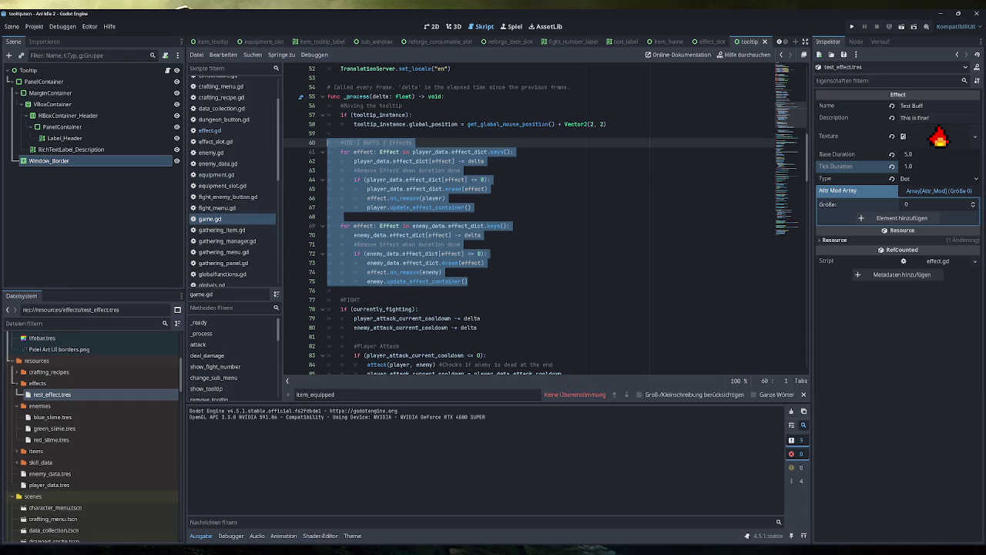
left_click(488, 189)
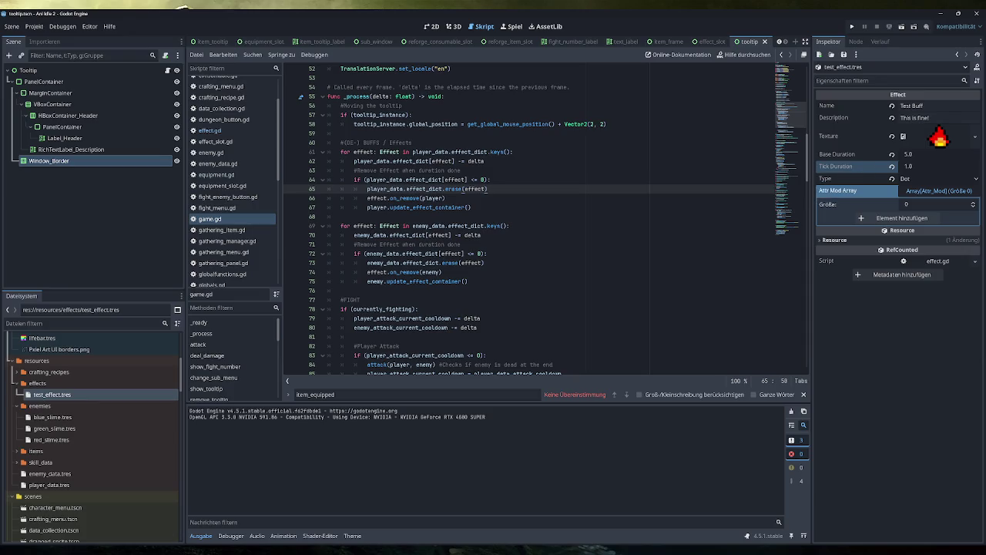
left_click(484, 161)
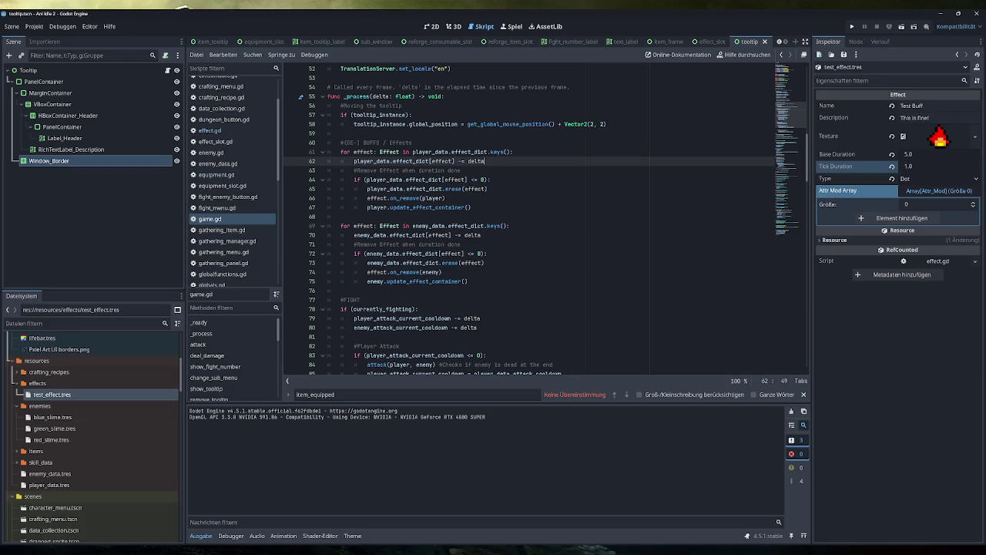
type(" #Duration")
Add 'effect.tick_duration -= delta' below the duration countdown, commented '#DoT/HoT Ticks'
key("Return")
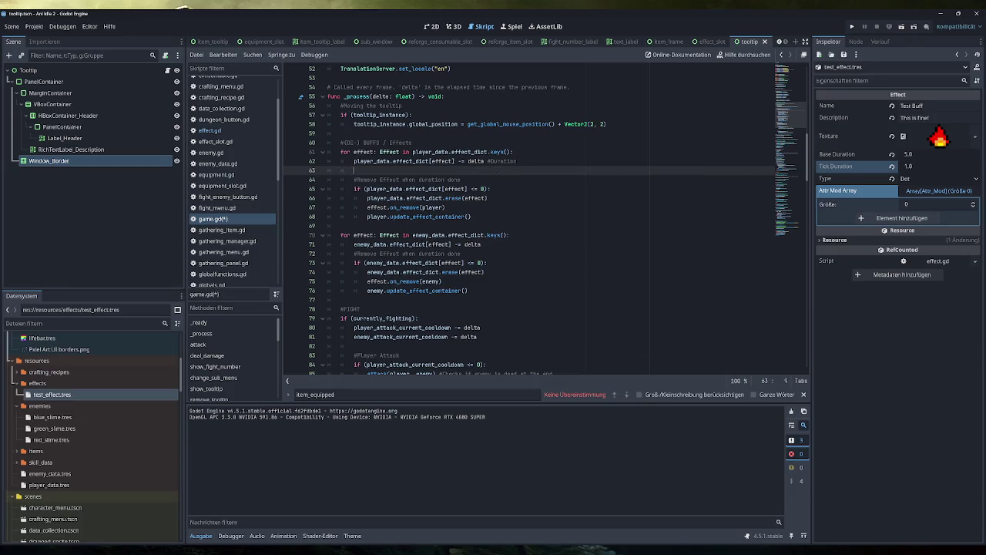
type("player_data.effect_dict[effect]")
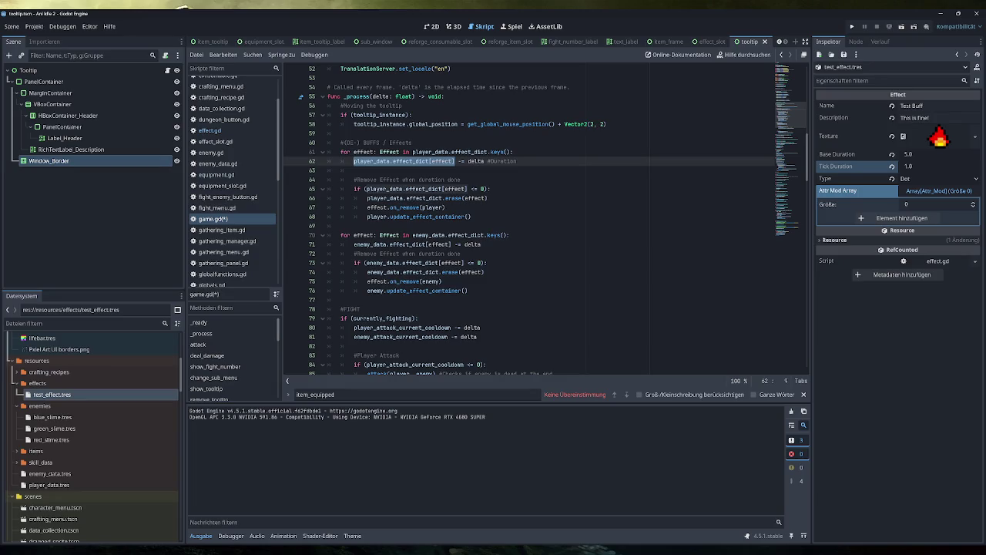
type(".")
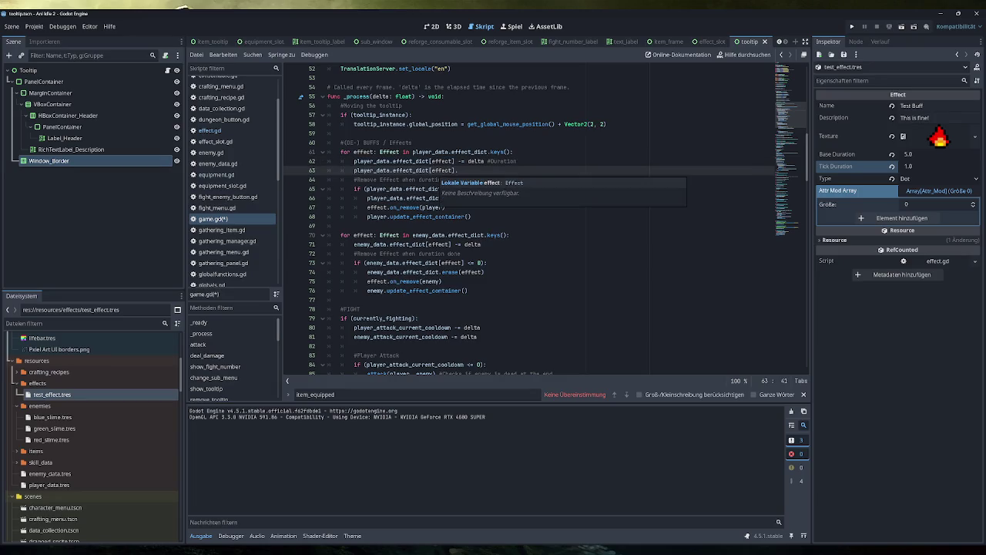
key("BackSpace")
key("BackSpace")
key("BackSpace")
type("effect.")
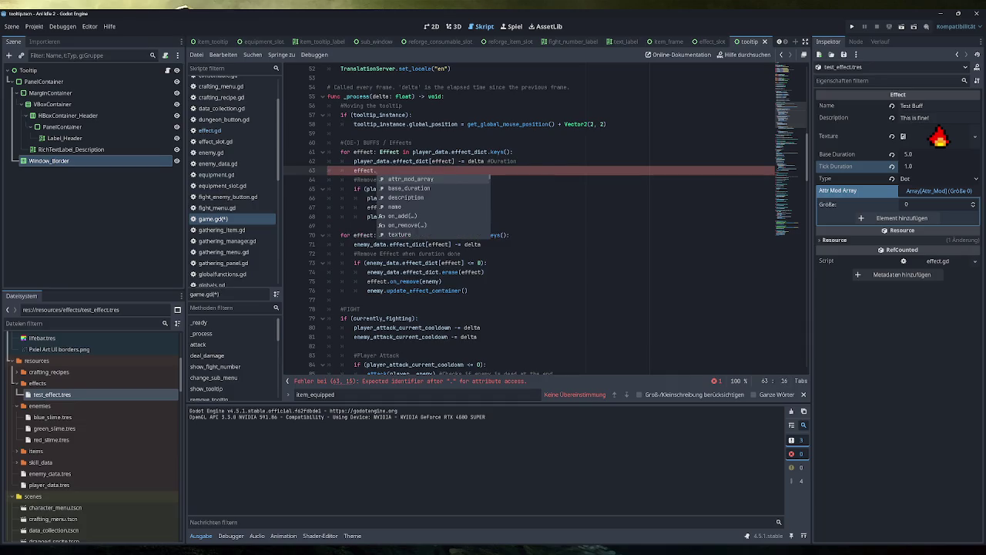
key("Down")
key("Down")
key("Down")
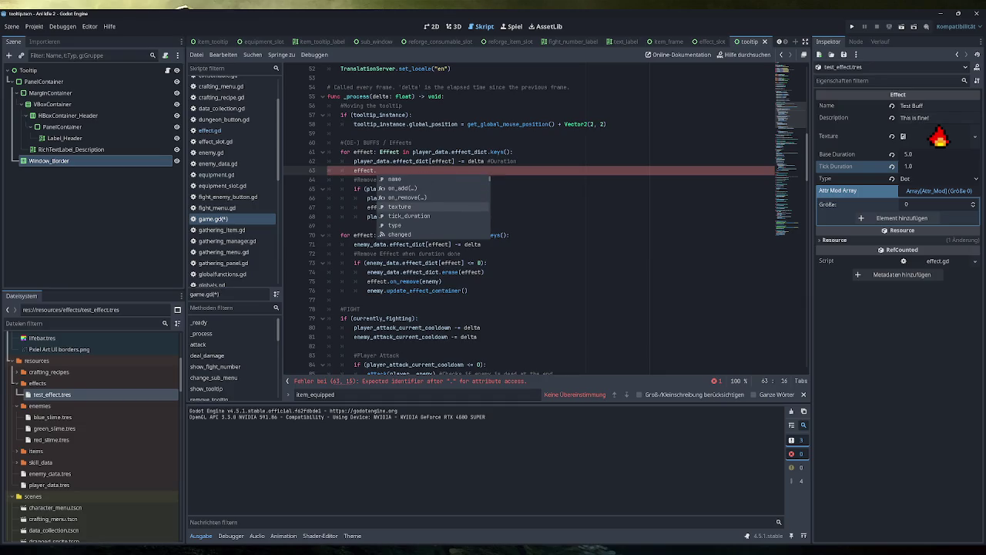
key("Return")
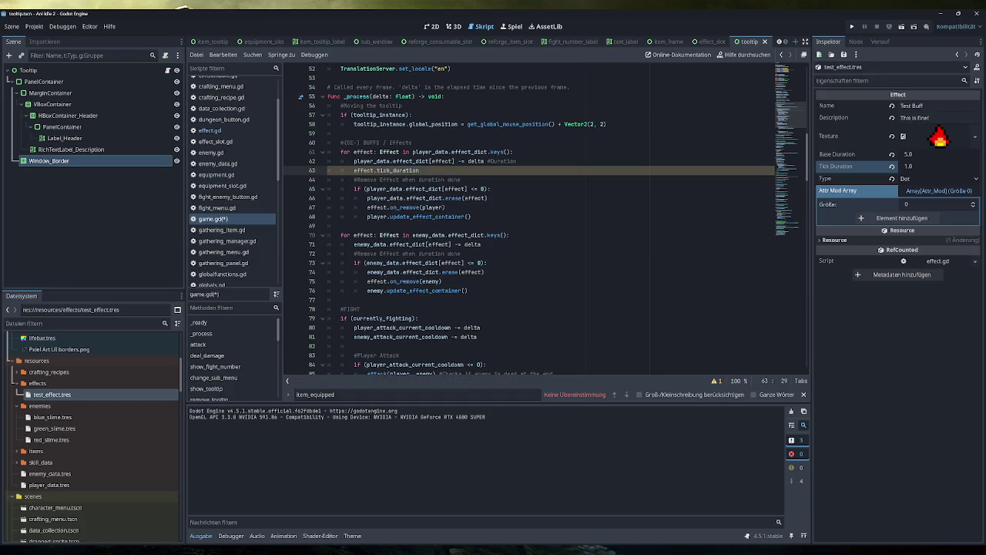
type(" -= ")
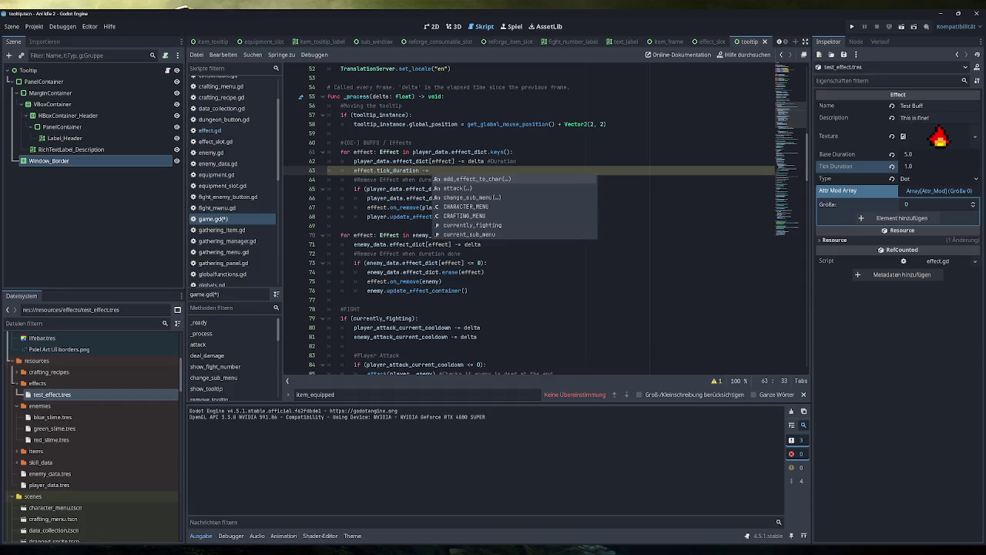
type("delta")
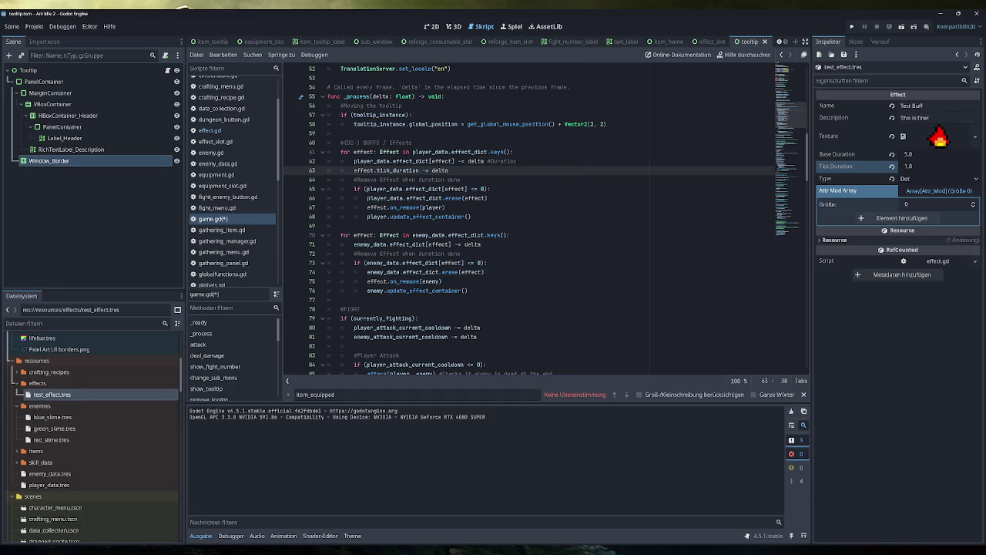
type(" +")
type("(")
type("r")
type("/HoT &")
key("BackSpace")
type("Ticks")
Select and review the two countdown lines 62–63
key("Up")
key("ctrl+shift+Left")
key("ctrl+shift+Left")
key("ctrl+shift+Left")
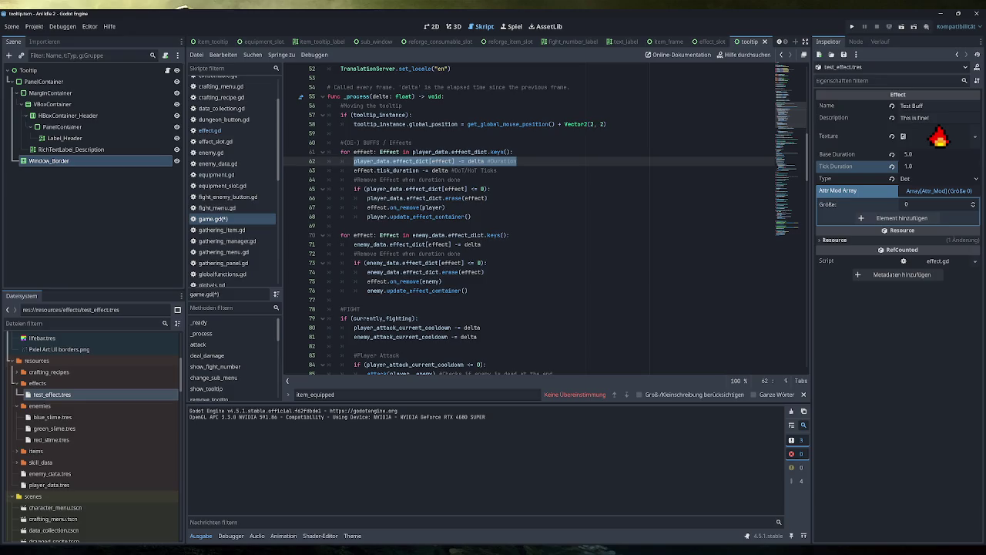
left_click(499, 171)
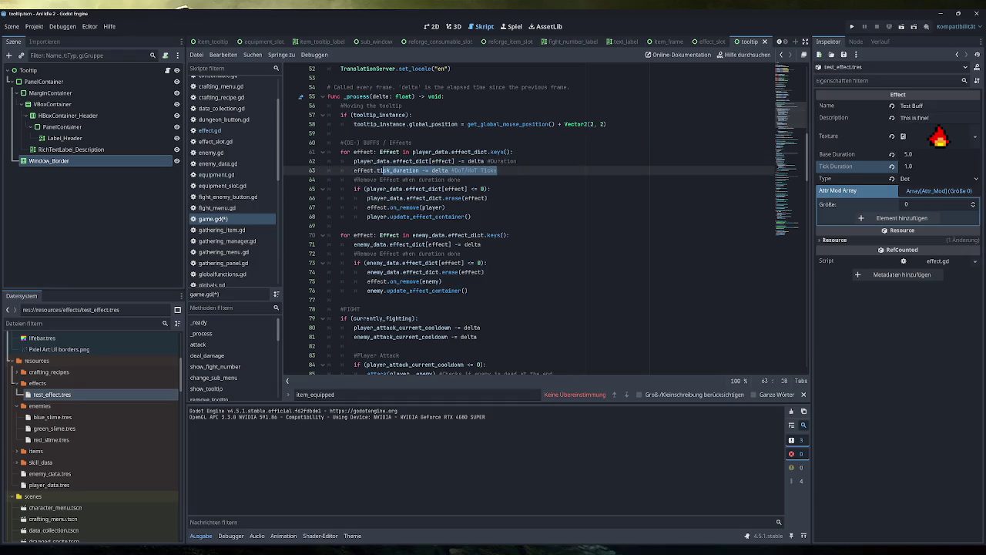
key("shift+Up")
key("shift+Home")
left_click(498, 170)
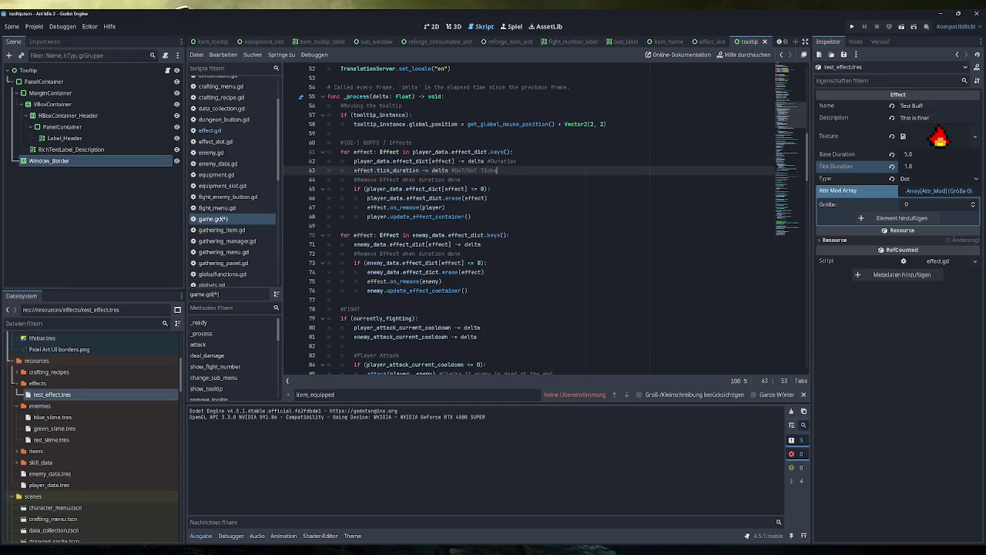
key("Down")
key("Down")
key("shift+Home")
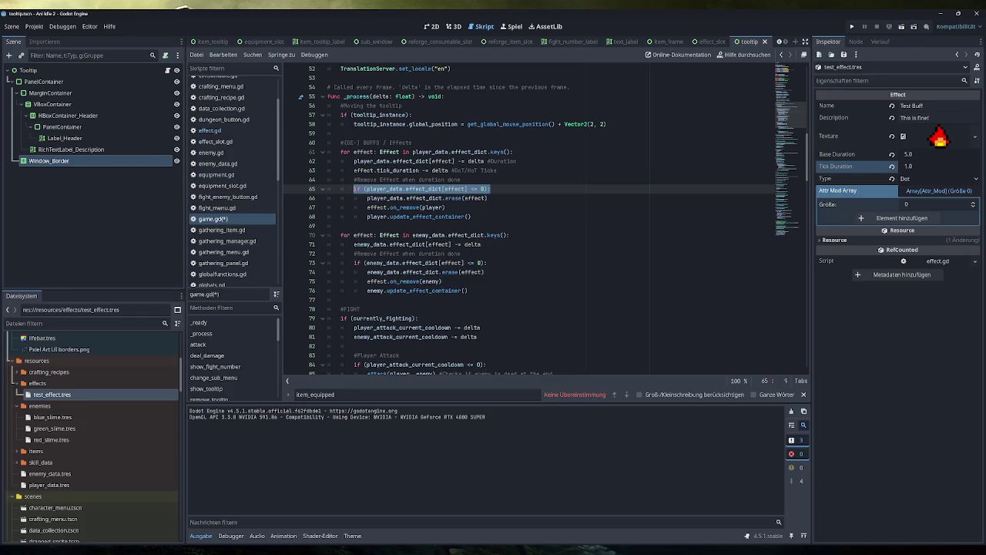
Start a '#Check if Ticking' comment on a new line below the tick decrement
key("Up")
key("Up")
key("End")
key("shift+Home")
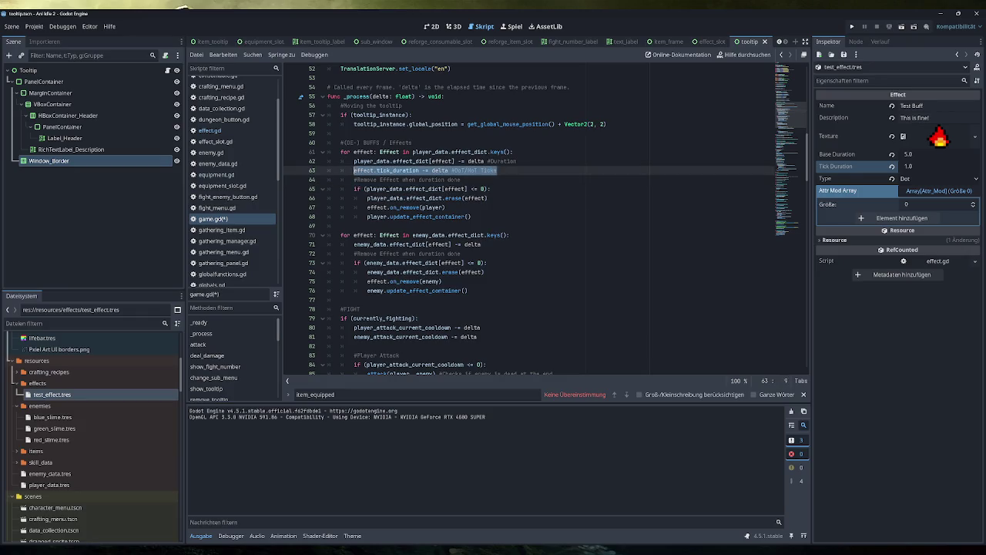
key("End")
key("Return")
type("#Check if Tick")
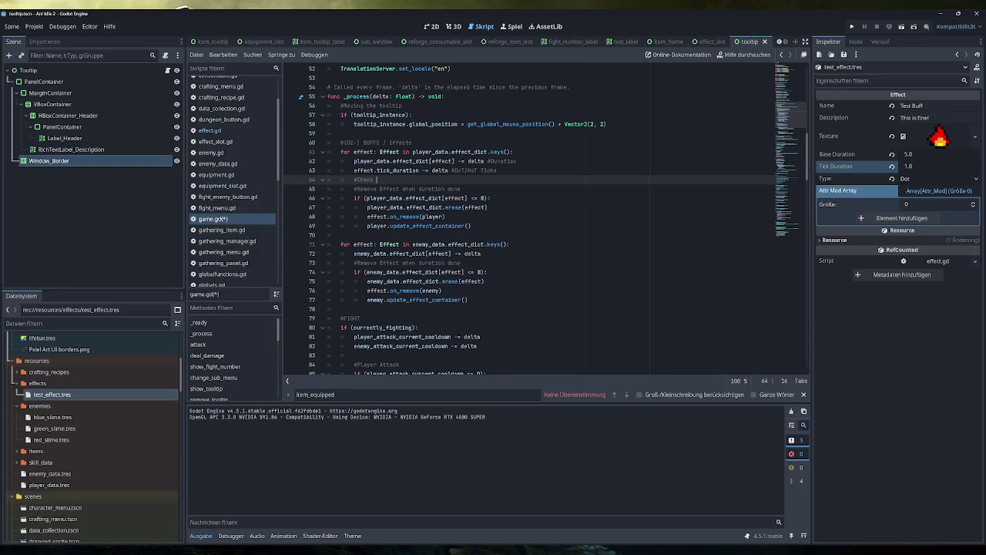
type("ing")
Write an empty 'if (effect.tick_duration <= 0):' check under the comment, then switch to effect.gd
key("Return")
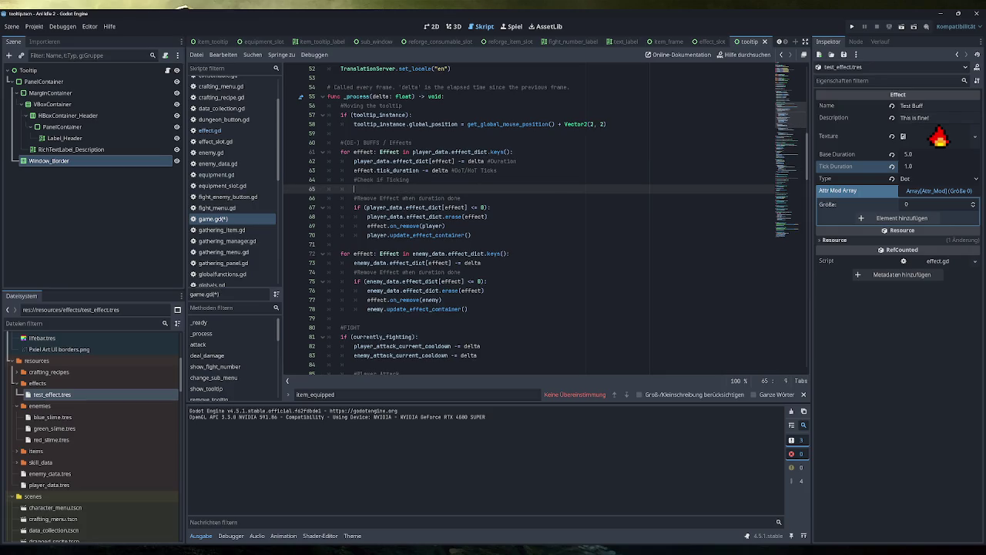
type("if (")
key("BackSpace")
type("effect.tick")
type("_")
key("Return")
type("<= 0")
type(")")
type(":")
key("Return")
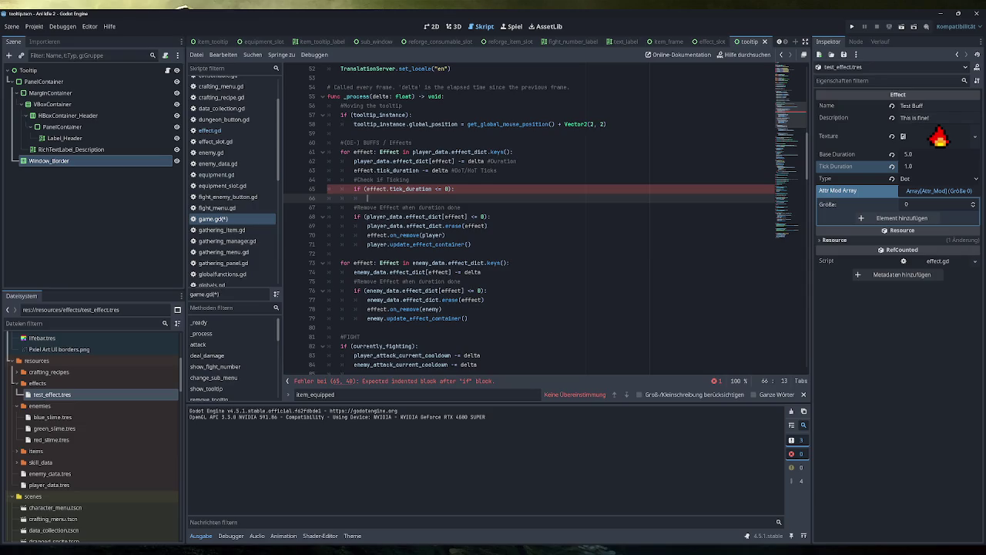
left_click(236, 131)
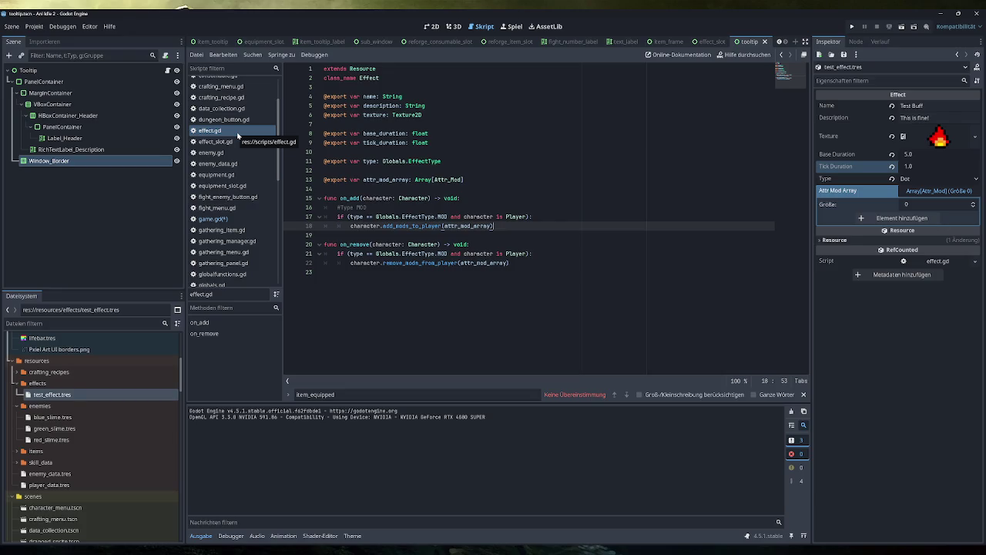
Begin func on_tick at the end of effect.gd with the parameter character: Character copied from on_remove
left_click(941, 179)
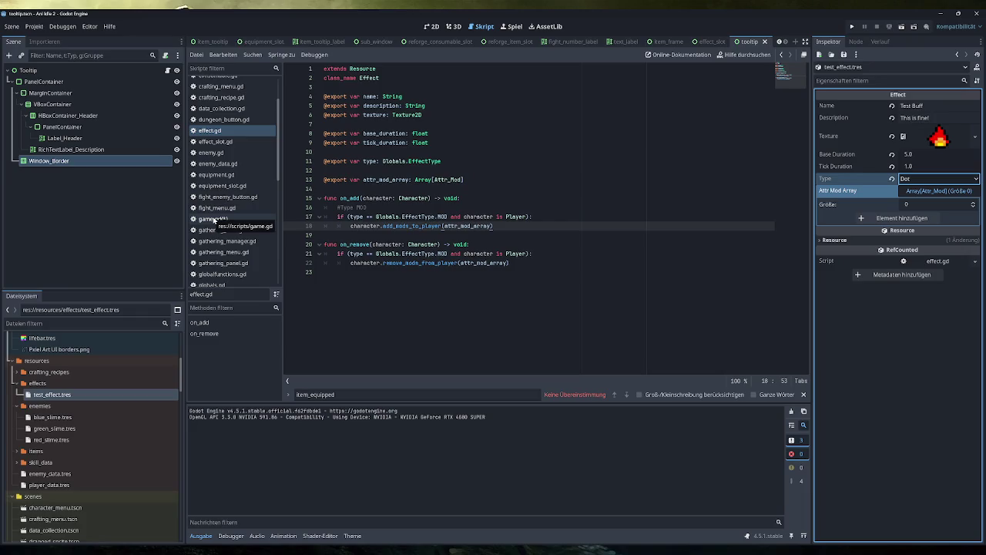
left_click(214, 220)
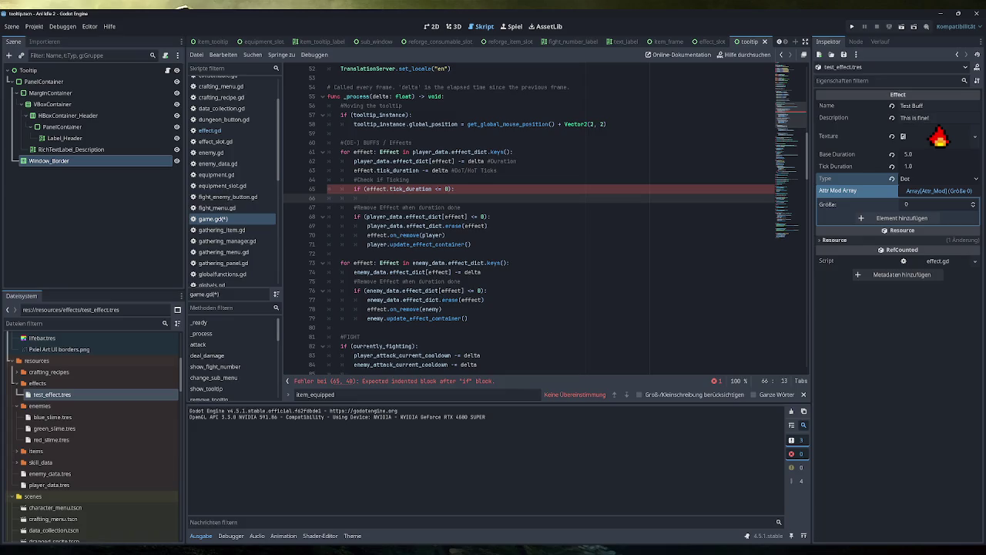
left_click(219, 130)
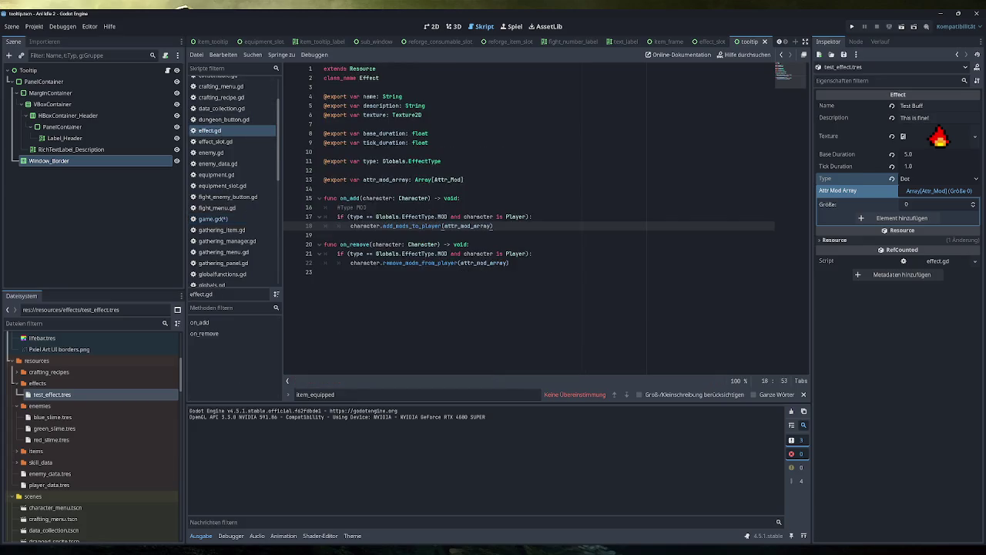
left_click(323, 272)
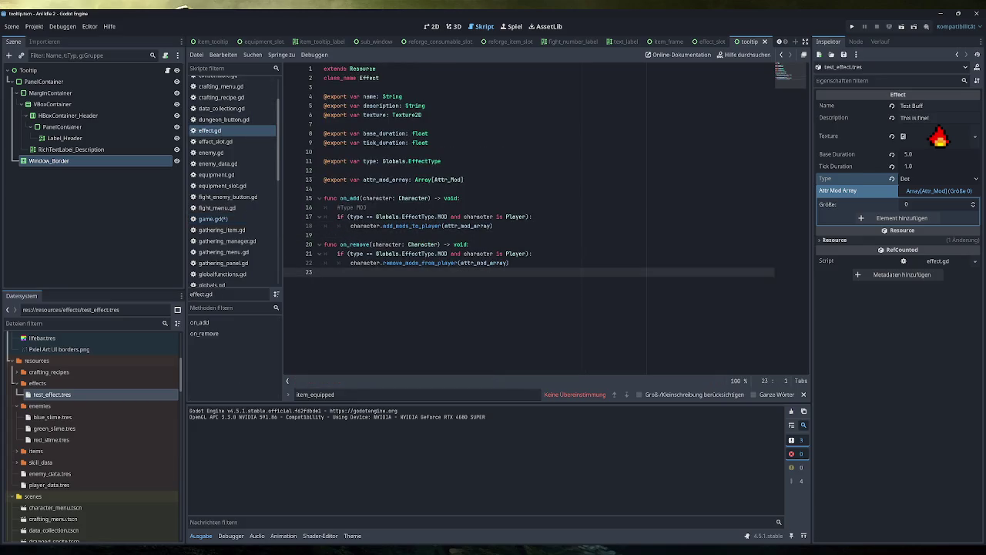
key("Return")
type("func on_tick(")
left_click_drag(440, 244, 372, 244)
key("ctrl+c")
left_click(363, 281)
key("ctrl+v")
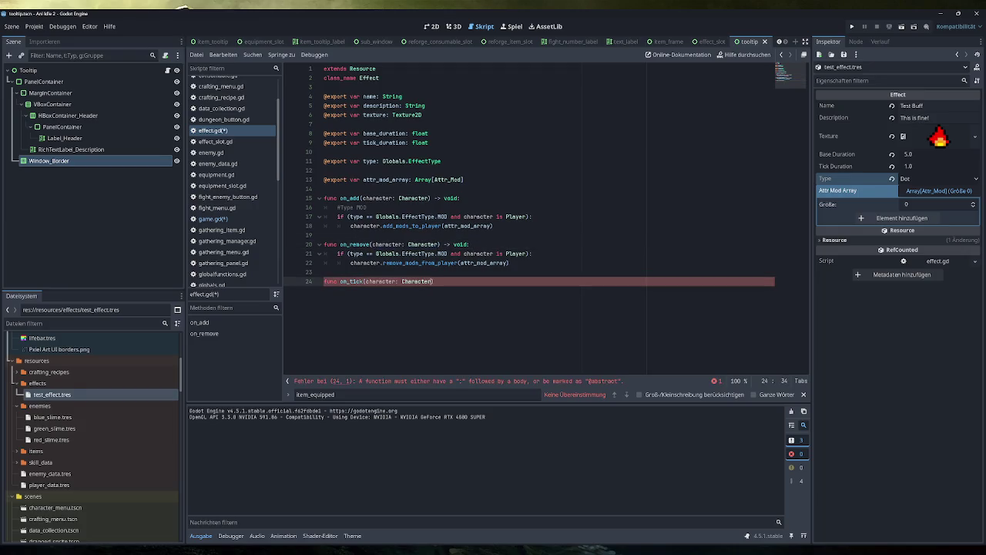
Finish on_tick with a -> void return type and a print("blubb") body, then save effect.gd
key("End")
type("-> void:")
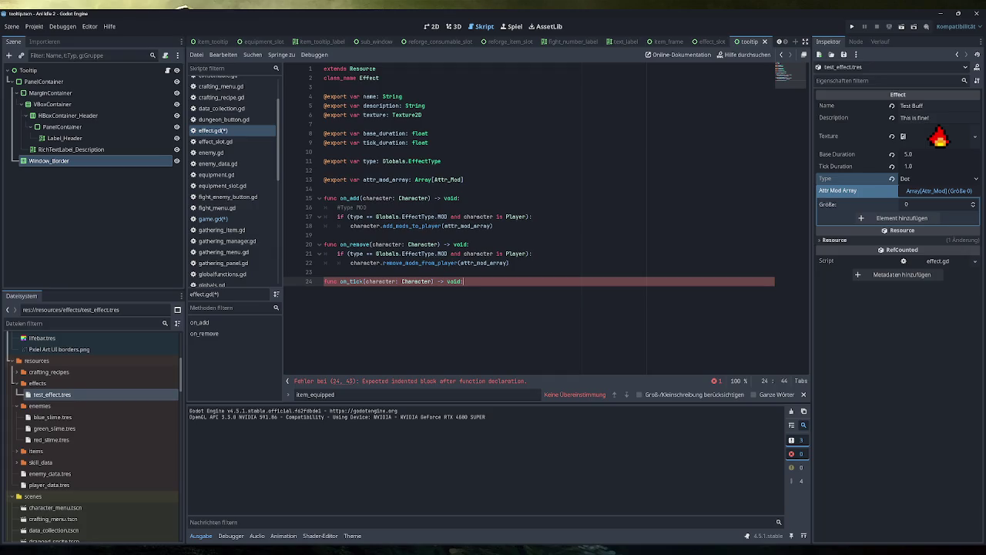
key("Return")
type("print(\"blubb")
key("End")
key("ctrl+s")
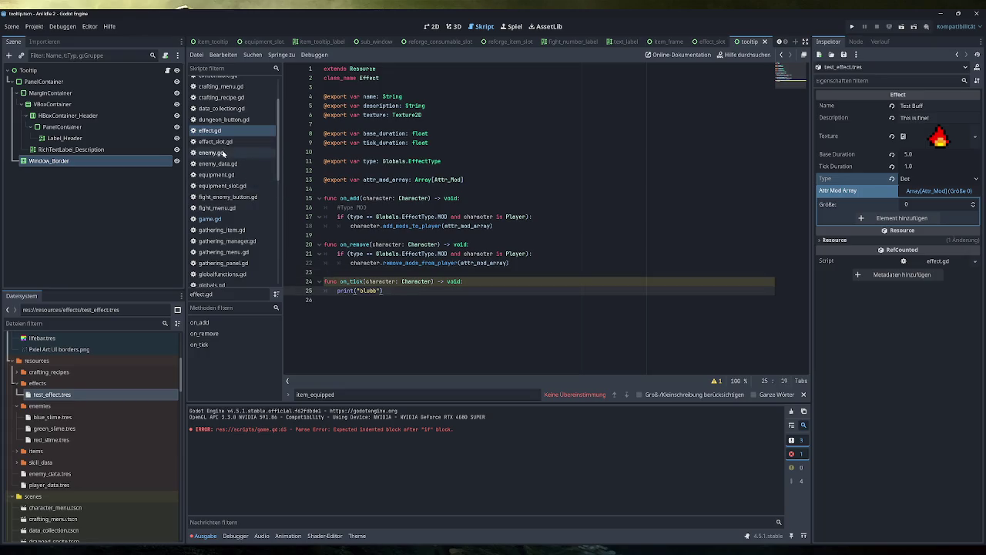
left_click(224, 218)
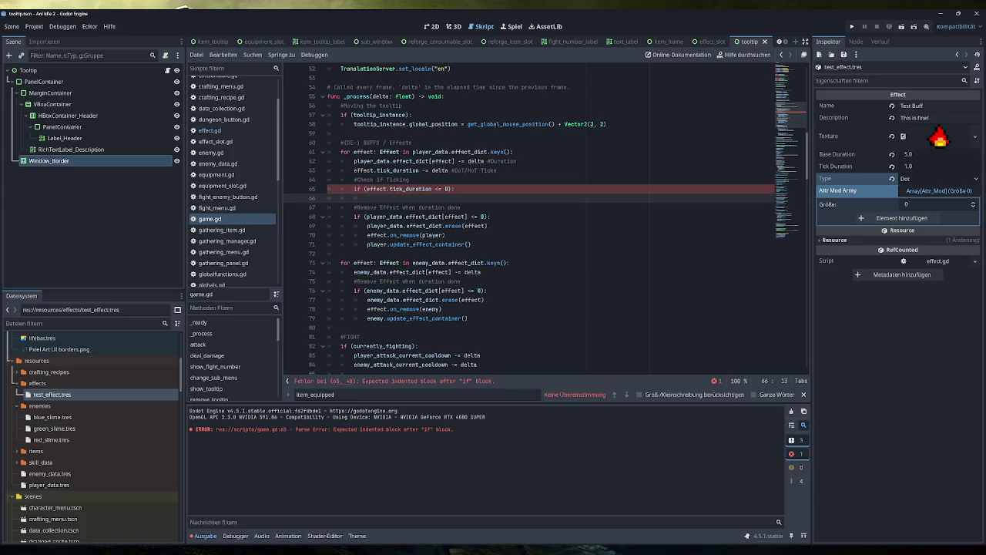
Insert an effect.on_tick() call in game.gd's tick check and start an effect.tick_duration line below
type("effect")
type(".on")
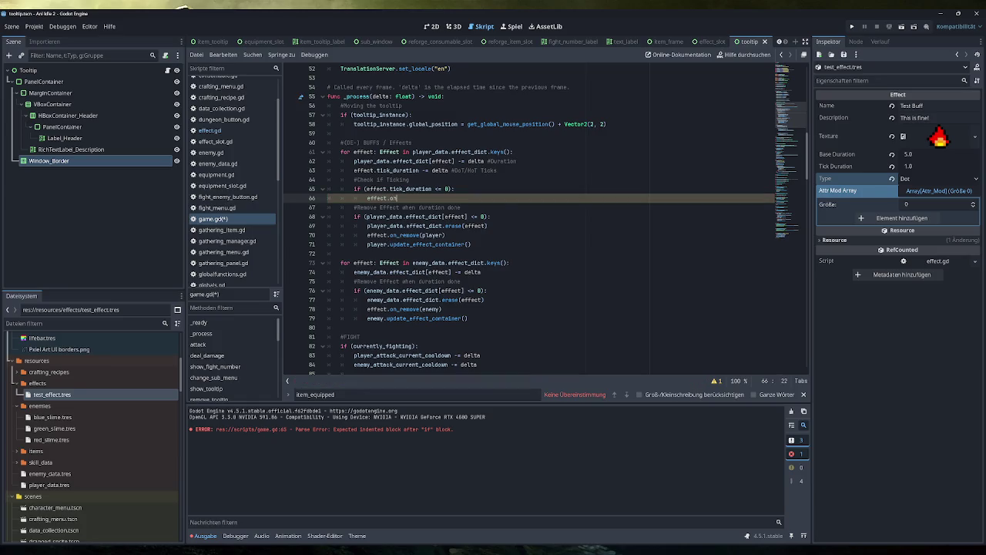
key("Return")
key("End")
key("Return")
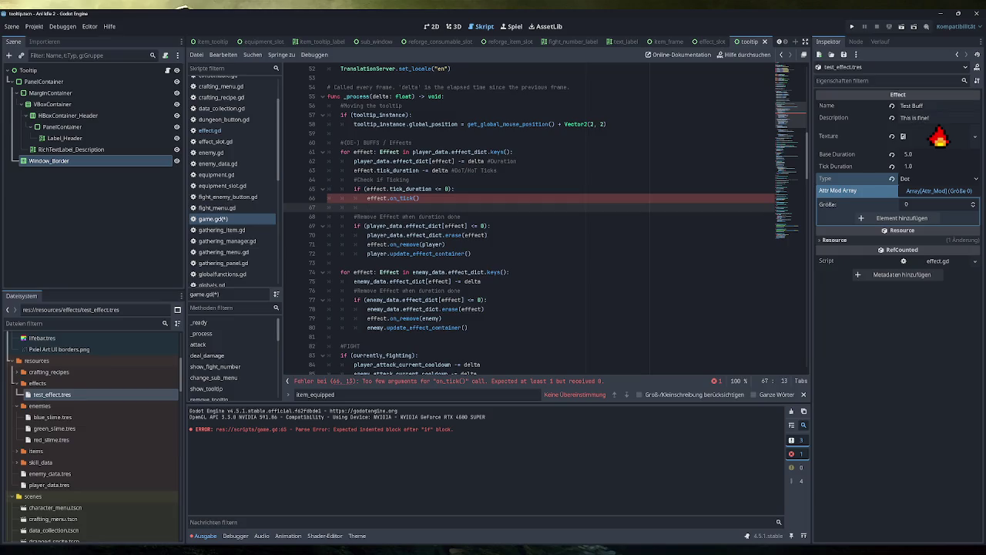
type("effect.tick_duration")
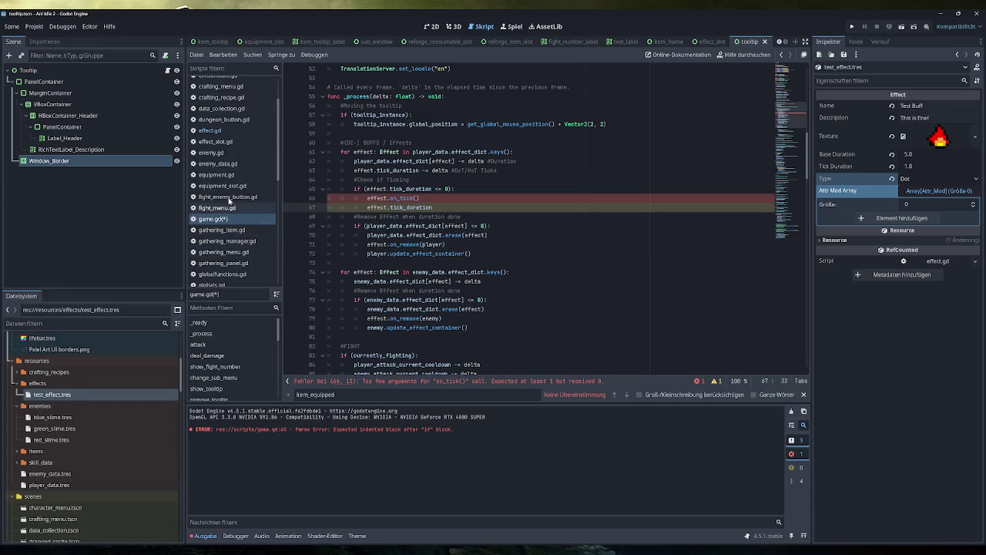
left_click(234, 131)
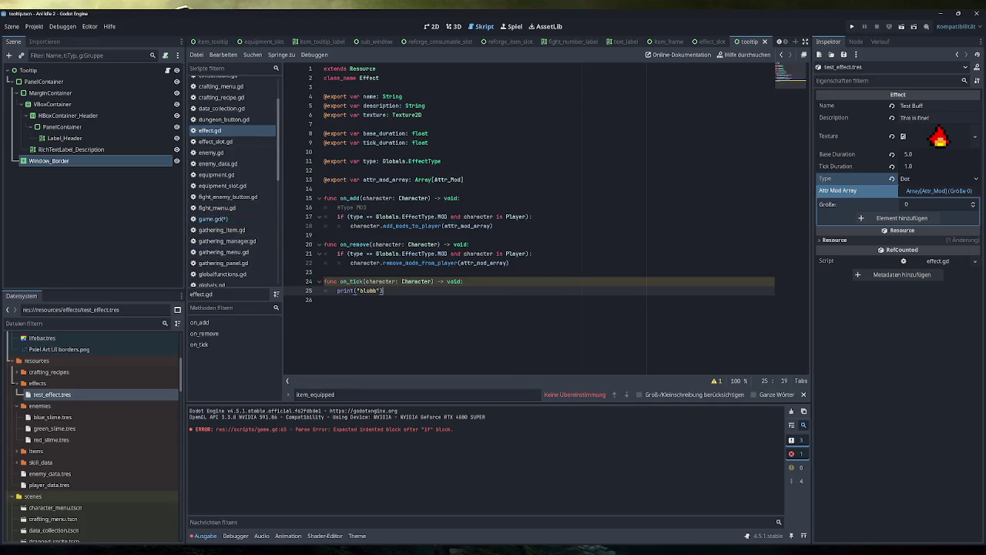
Duplicate the tick_duration export in effect.gd as base_tick_duration and current_tick_duration
left_click(428, 134)
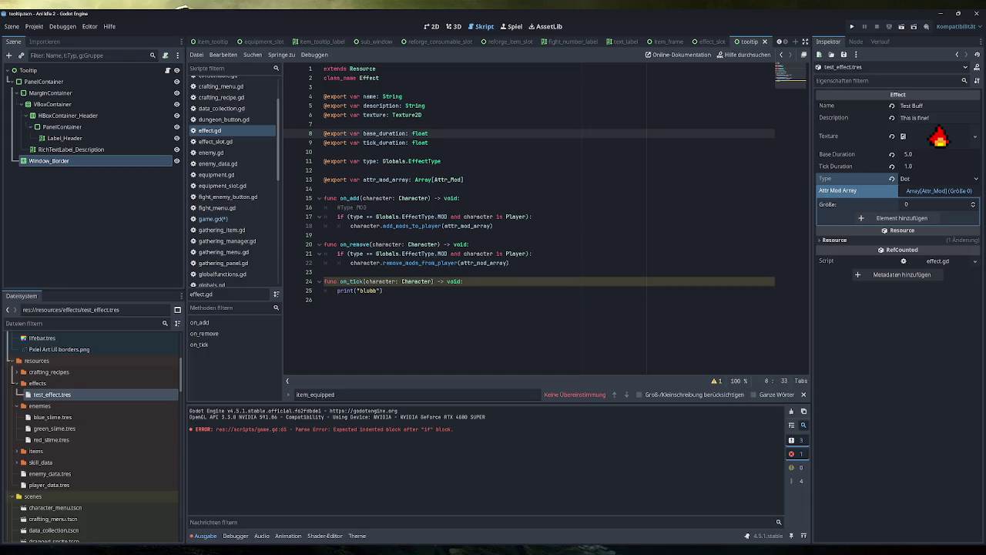
key("Return")
key("Return")
key("ctrl+v")
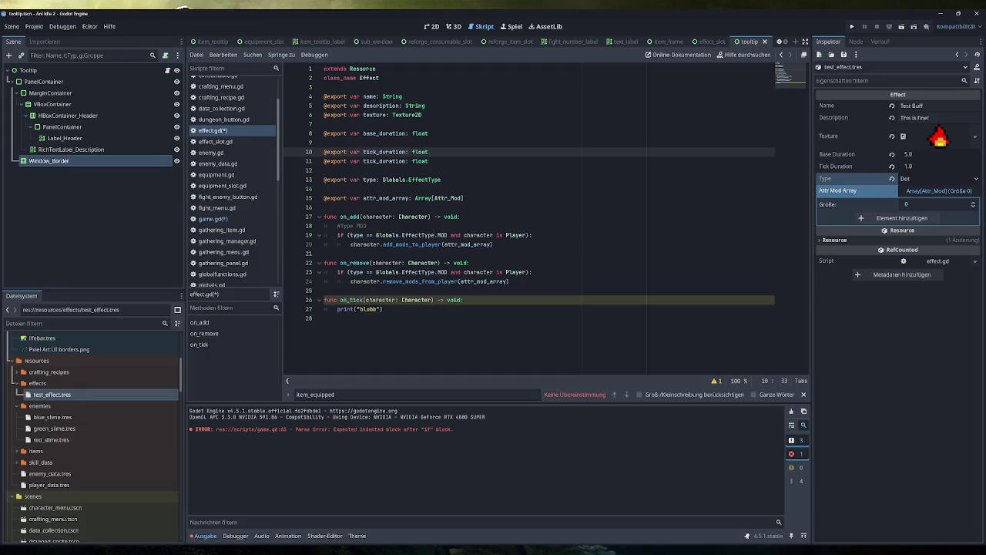
type("base_")
left_click(367, 161)
type("current_")
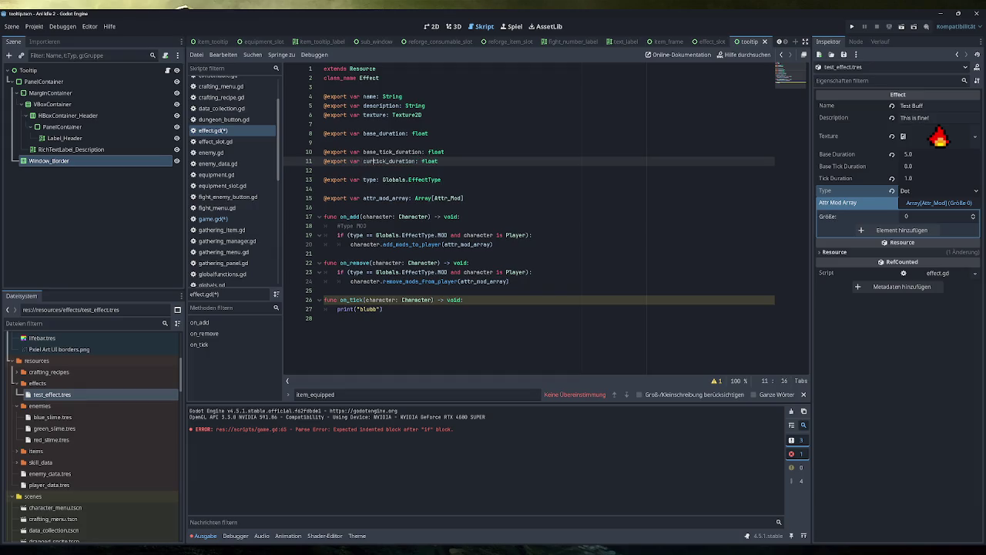
left_click(452, 161)
left_click(455, 161)
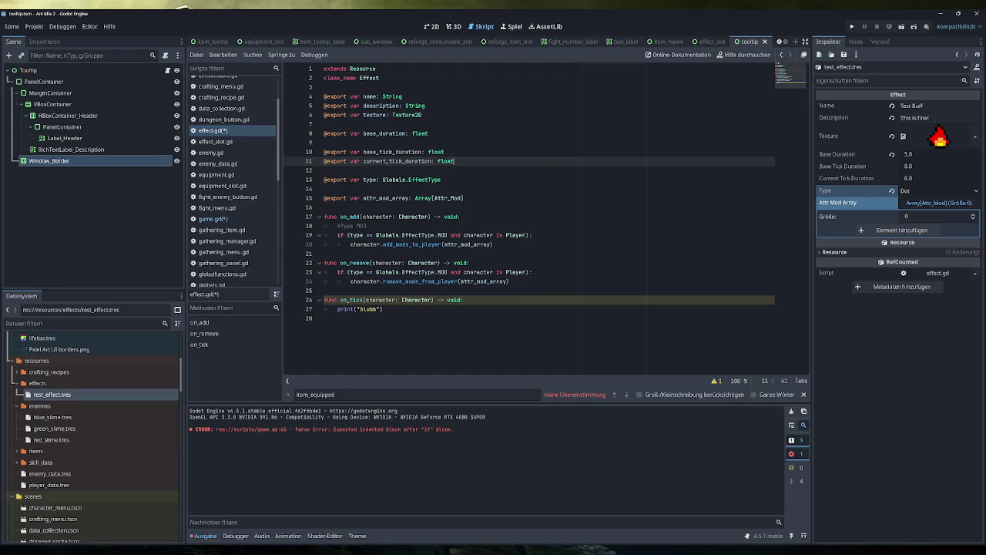
Set Base Tick Duration and Current Tick Duration to 1.0 on the test effect and save
left_click(927, 169)
type("1")
key("Tab")
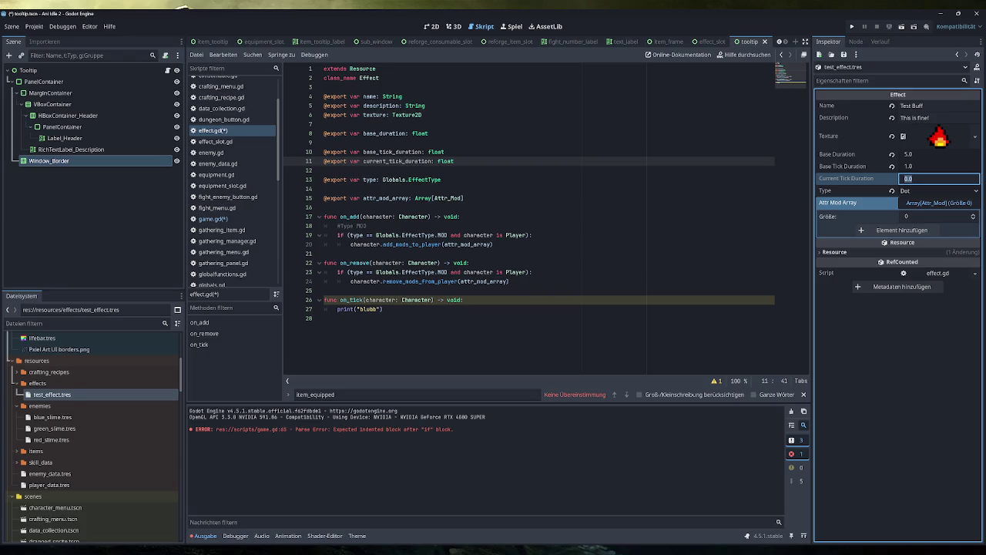
type("1")
key("Tab")
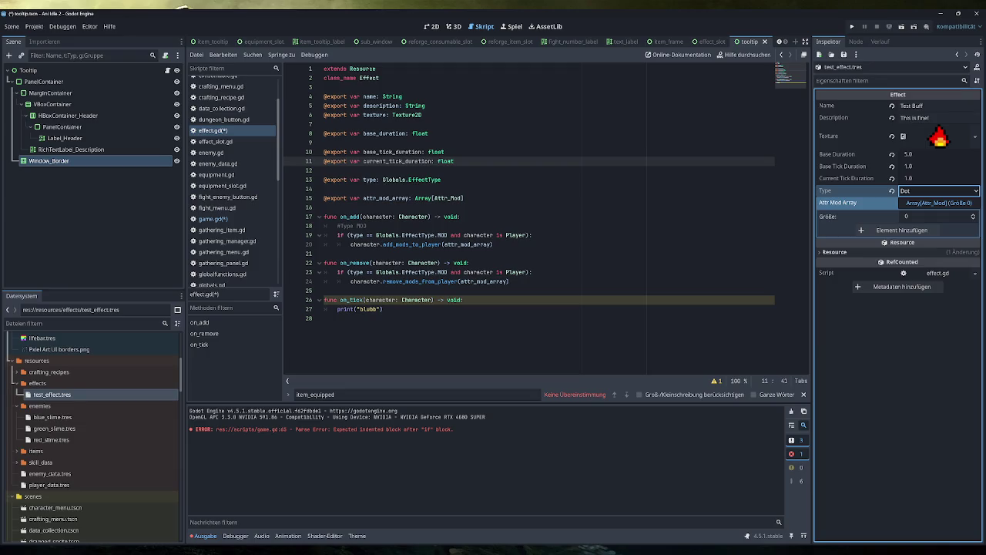
key("ctrl+s")
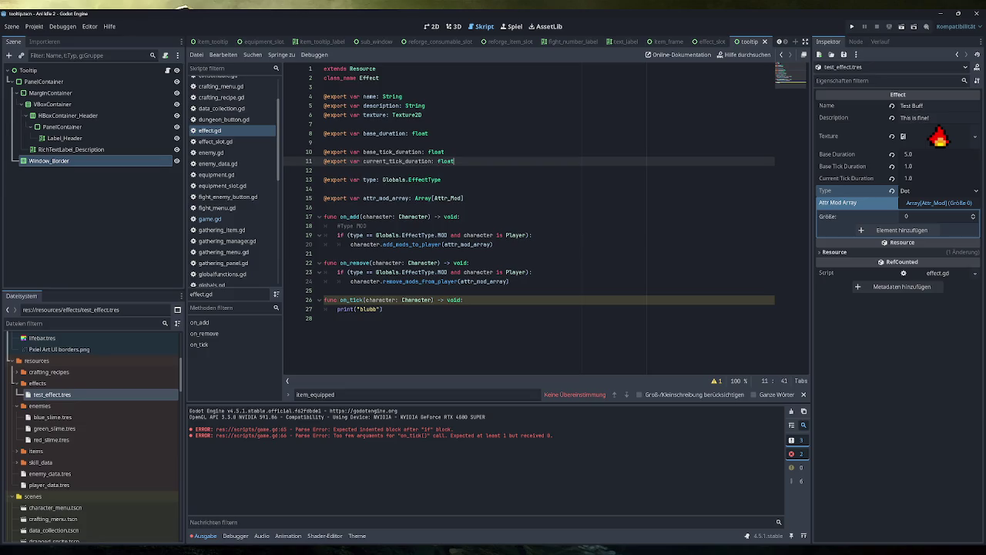
left_click(210, 219)
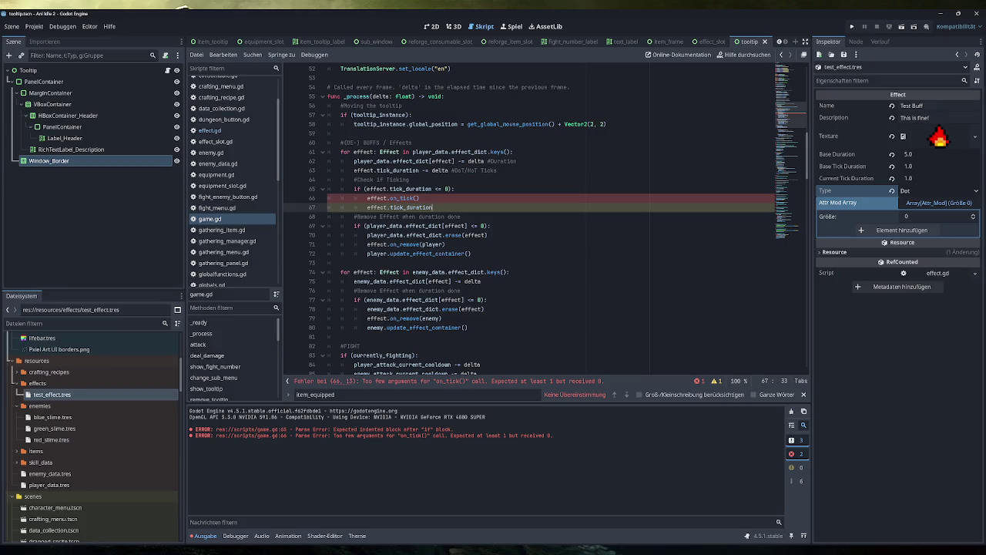
left_click(209, 130)
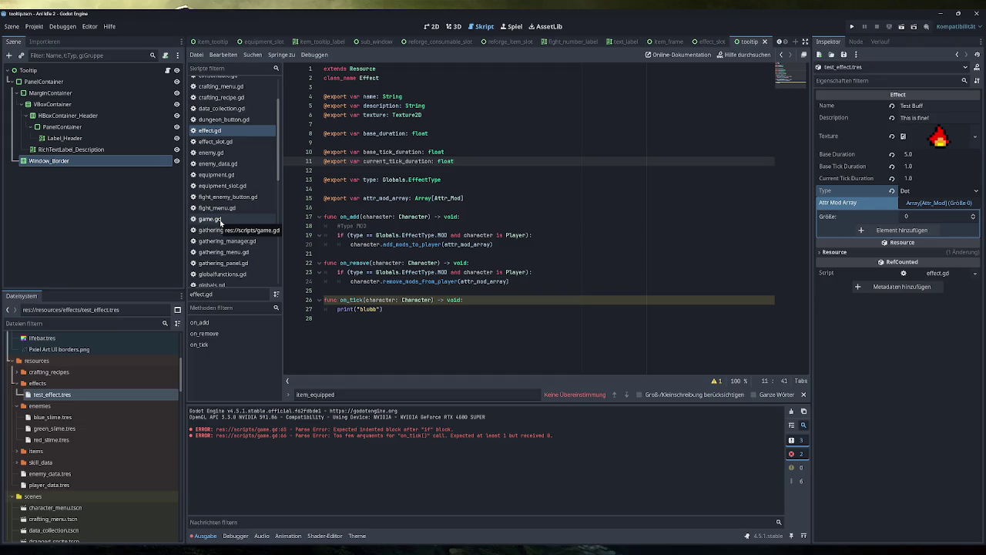
left_click(210, 219)
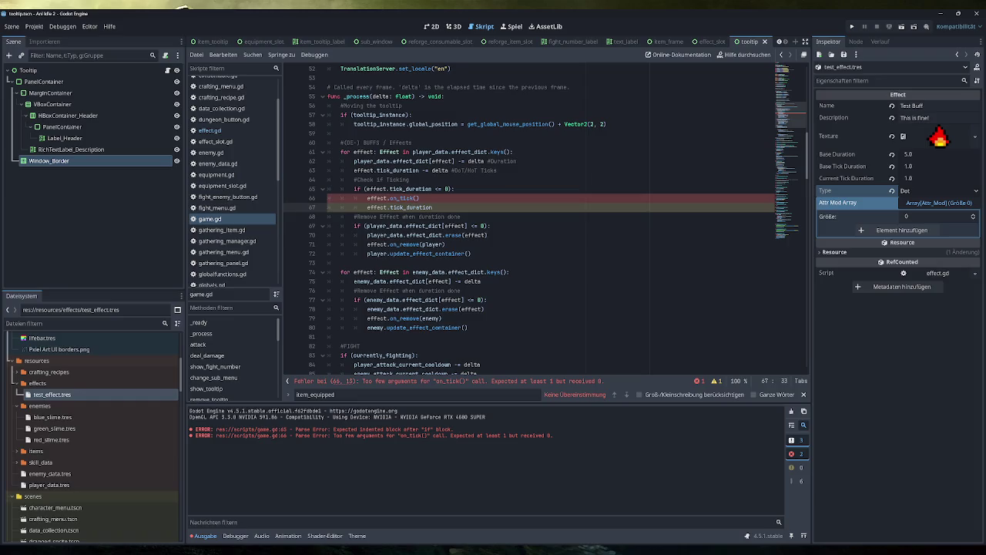
Make the player loop decrement current_tick_duration and call effect.on_tick(player)
left_click(376, 170)
type("current_")
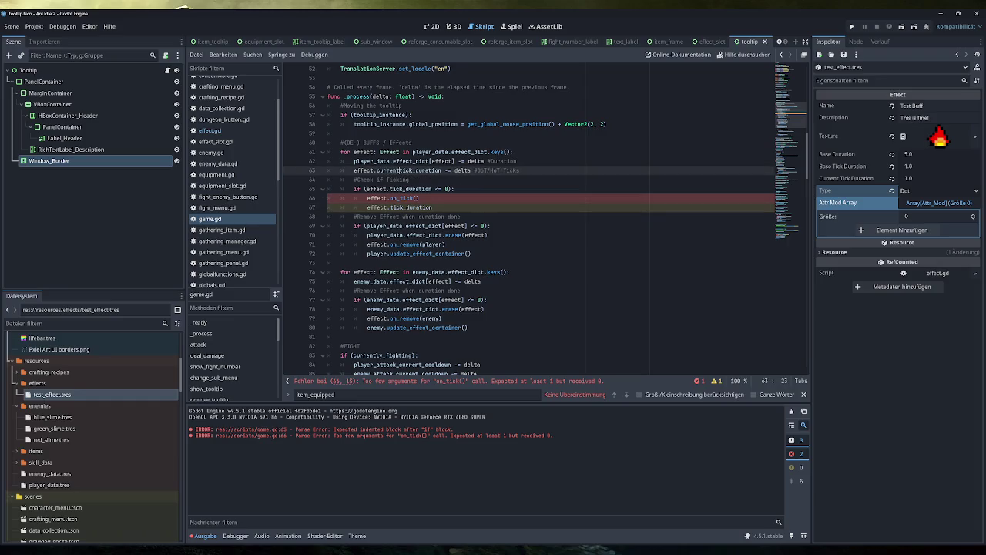
left_click(453, 161)
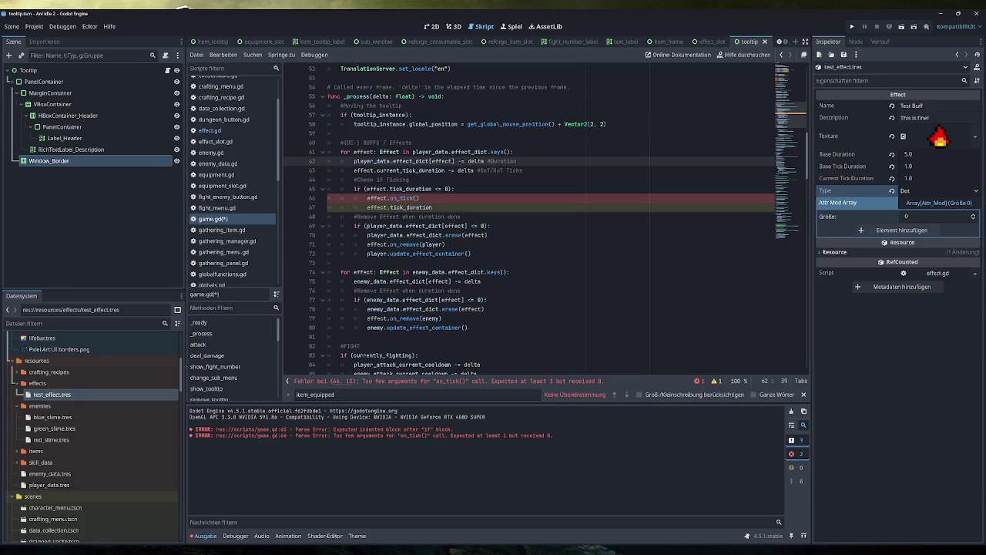
left_click(393, 198)
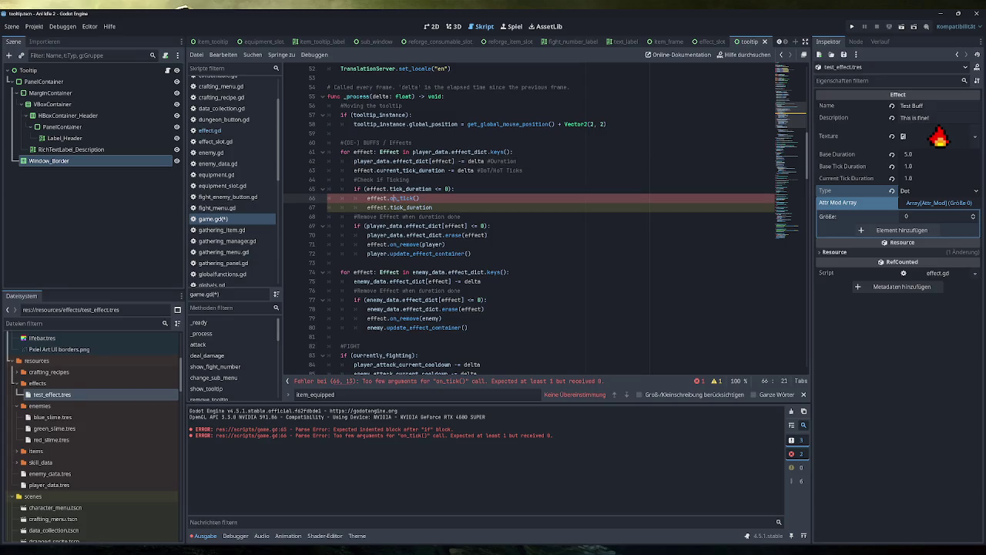
key("End")
key("shift+Home")
left_click(380, 198)
double_click(372, 161)
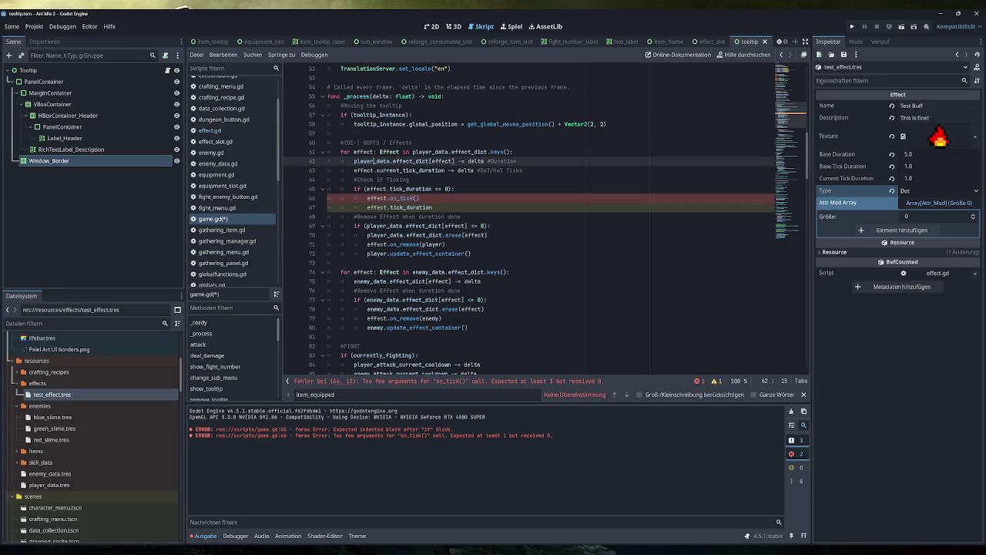
left_click(417, 198)
type("player")
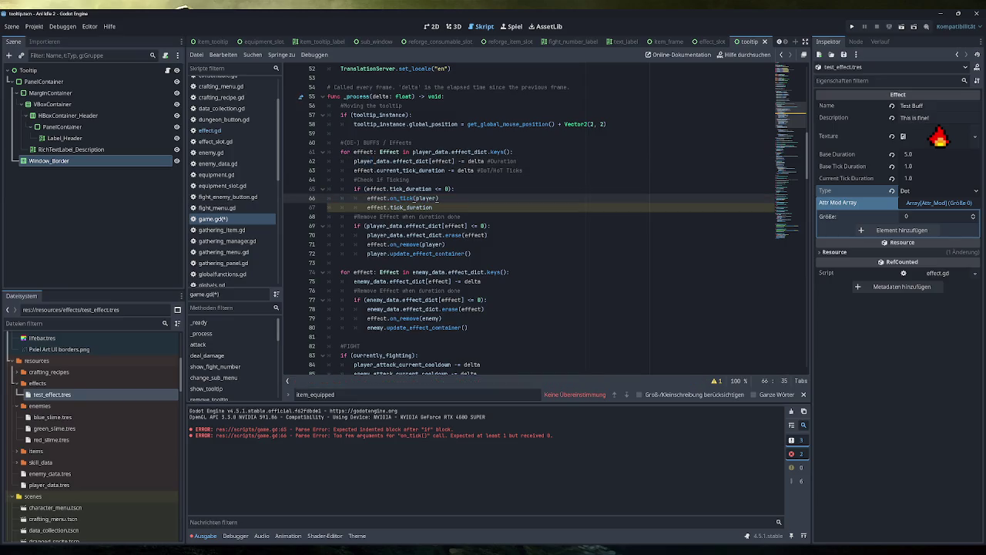
Reset effect.current_tick_duration to effect.base_tick_duration on line 67 and save game.gd
left_click(378, 207)
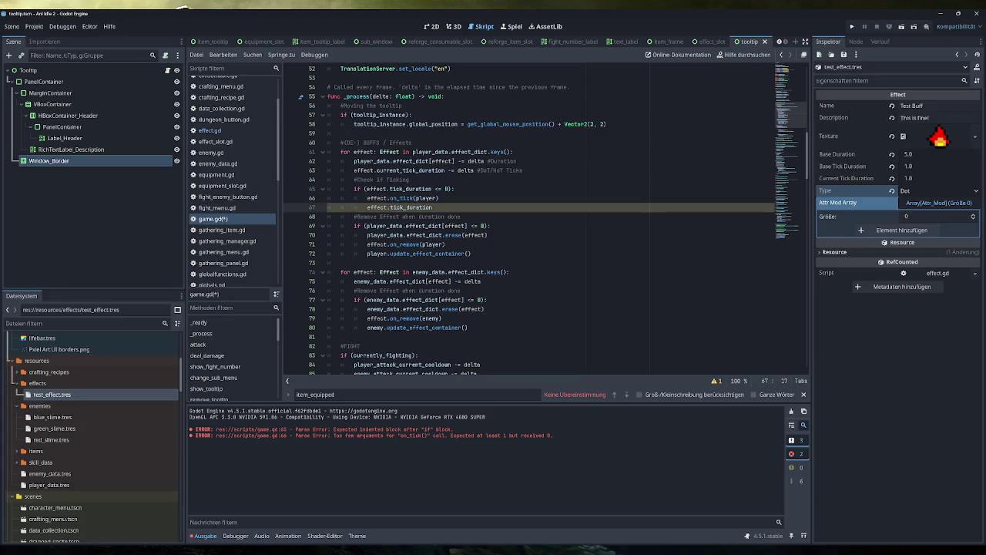
type("= ef")
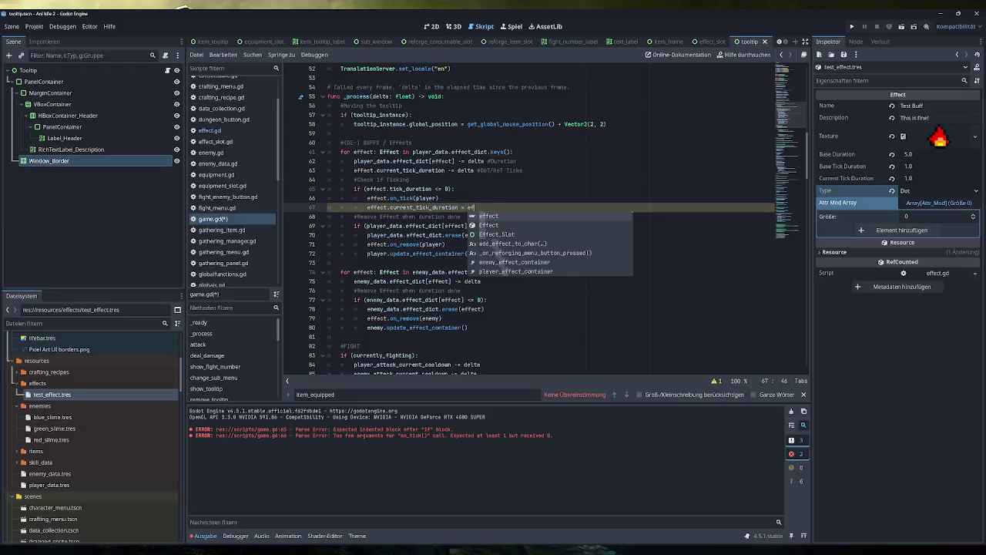
type("fect.base_t")
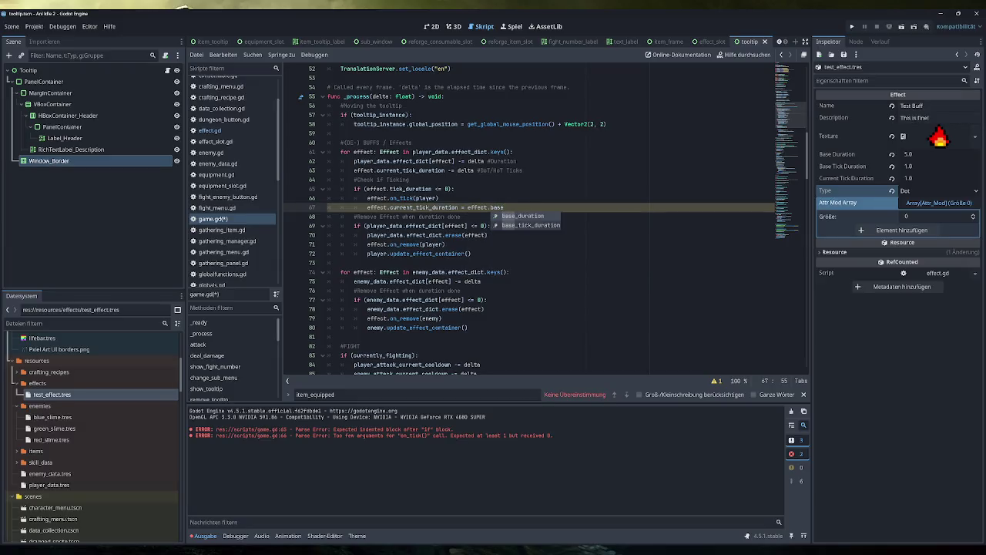
key("Return")
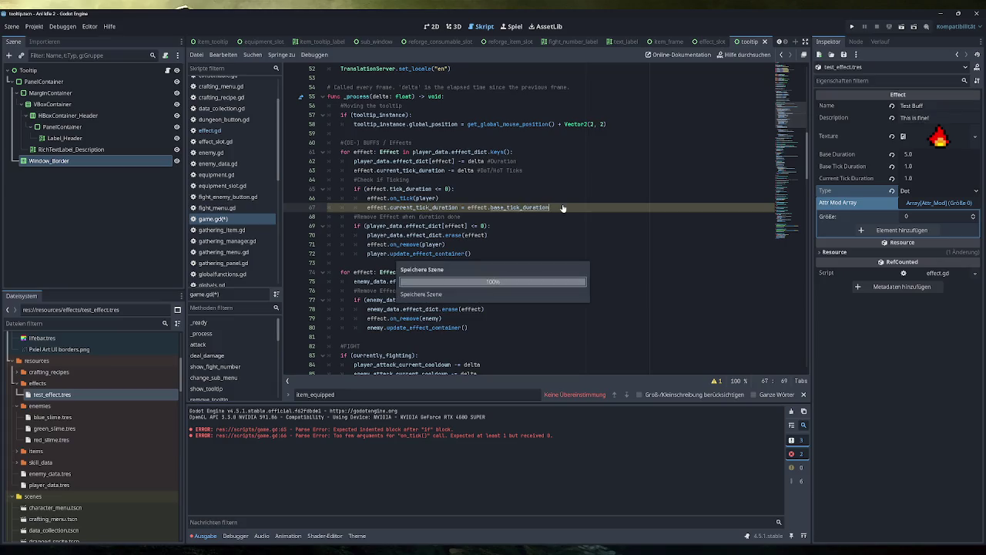
key("ctrl+s")
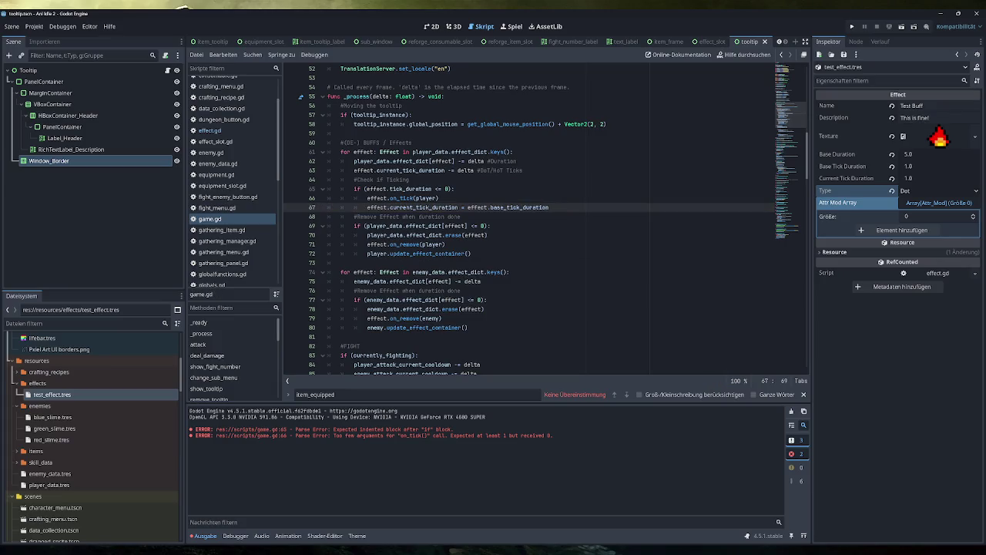
left_click(439, 198)
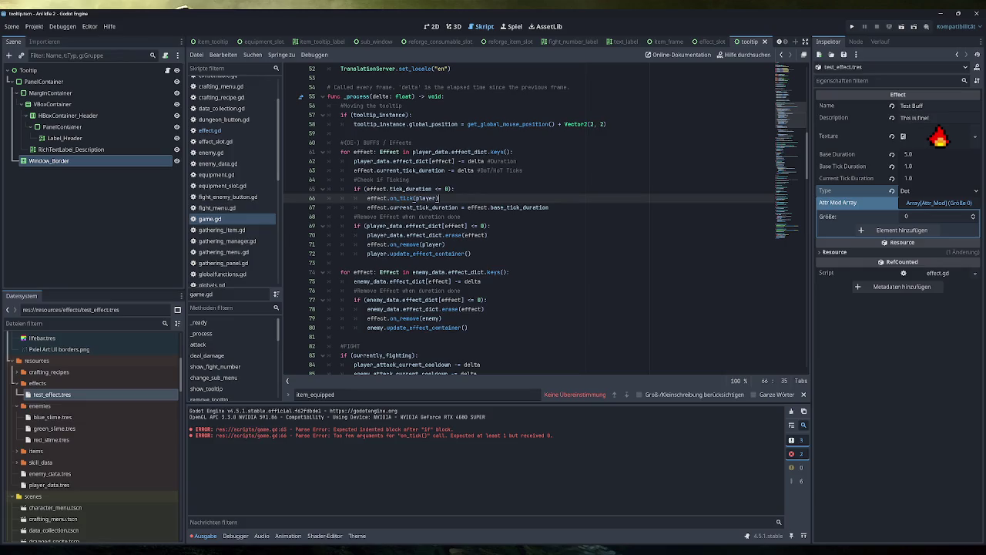
Revert the test effect's Current Tick Duration to 0.0, leaving Base Tick Duration at 1.0
left_click_drag(491, 225, 341, 226)
left_click_drag(489, 235, 354, 235)
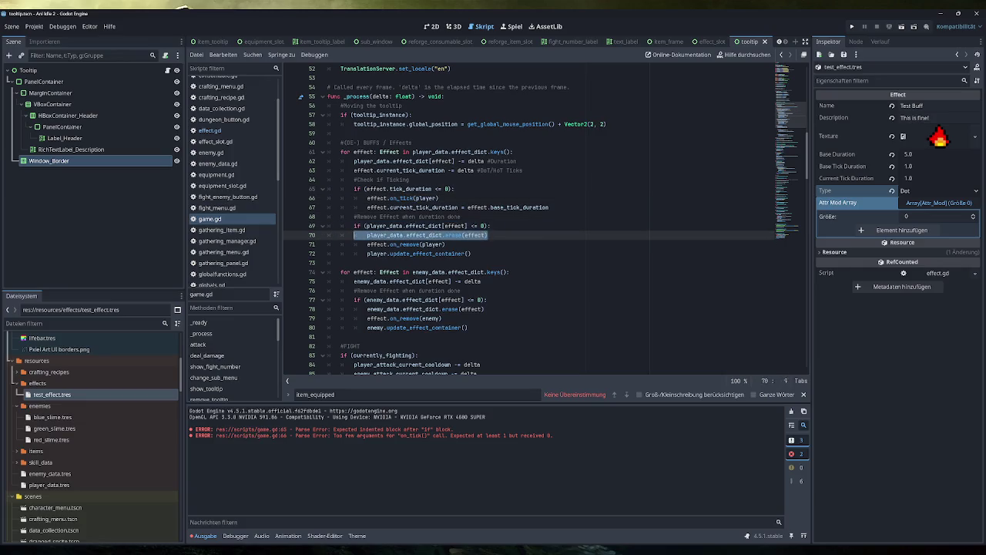
left_click(382, 244)
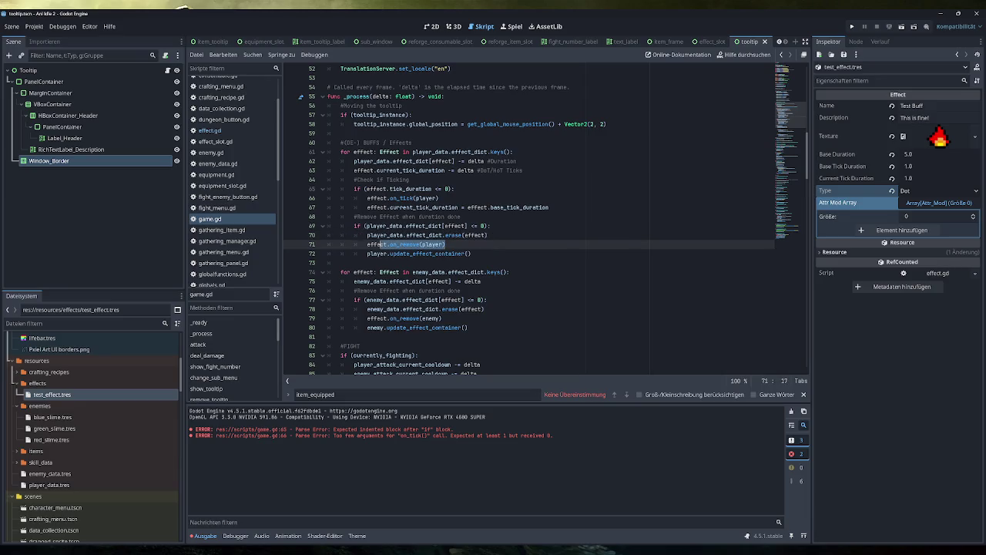
left_click(471, 254)
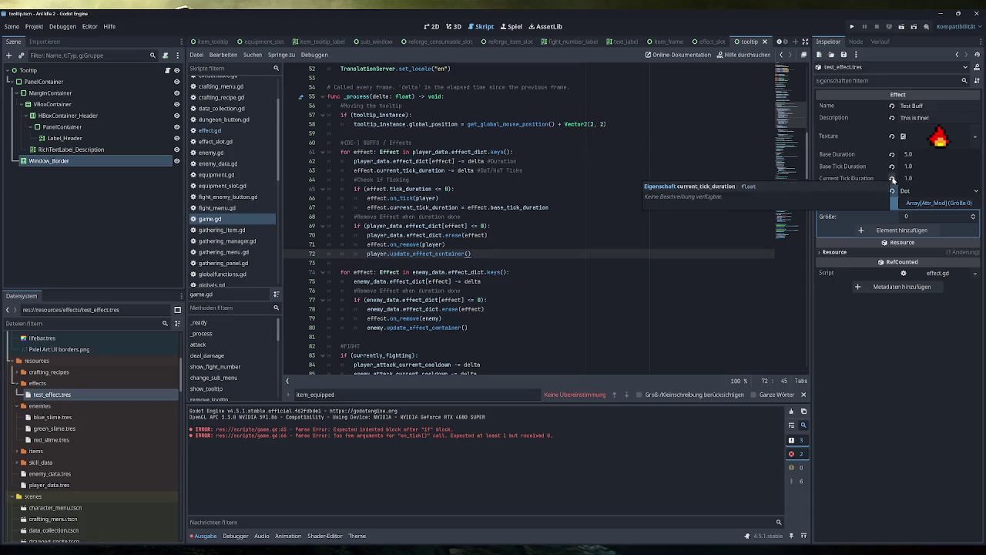
left_click(894, 180)
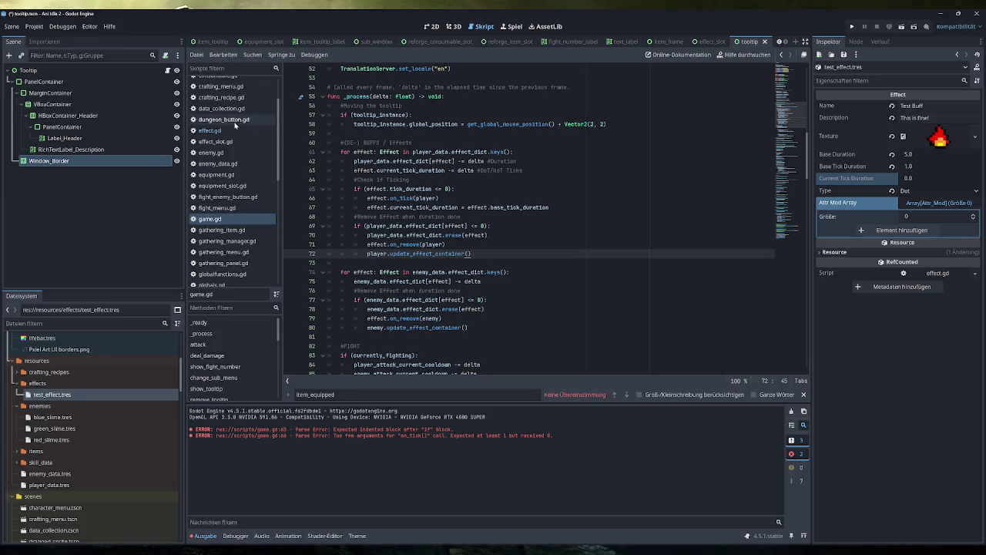
left_click(209, 130)
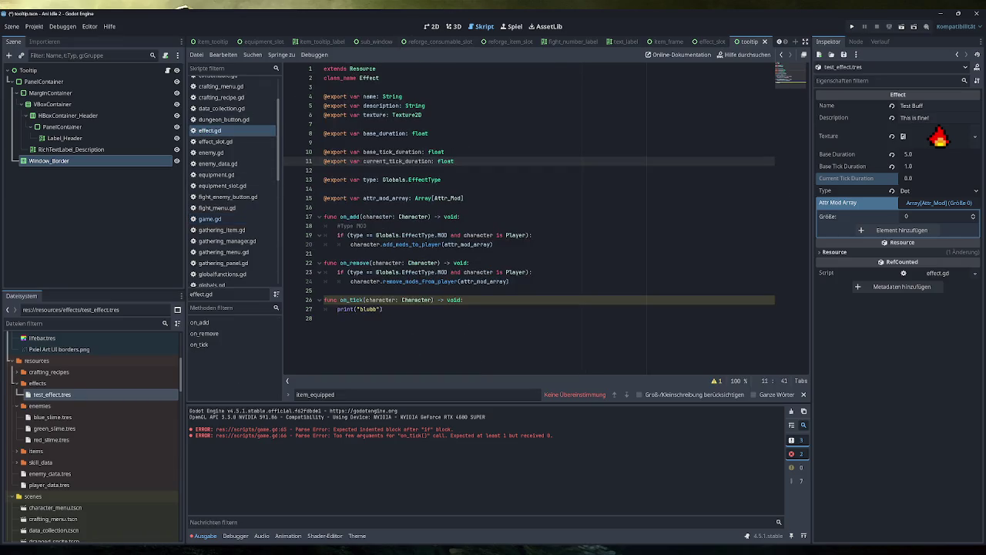
Add a '#Type DOT' comment in on_add and paste the MOD type check below it
left_click(210, 219)
left_click(209, 131)
left_click(493, 244)
key("Return")
type("#Type DOT")
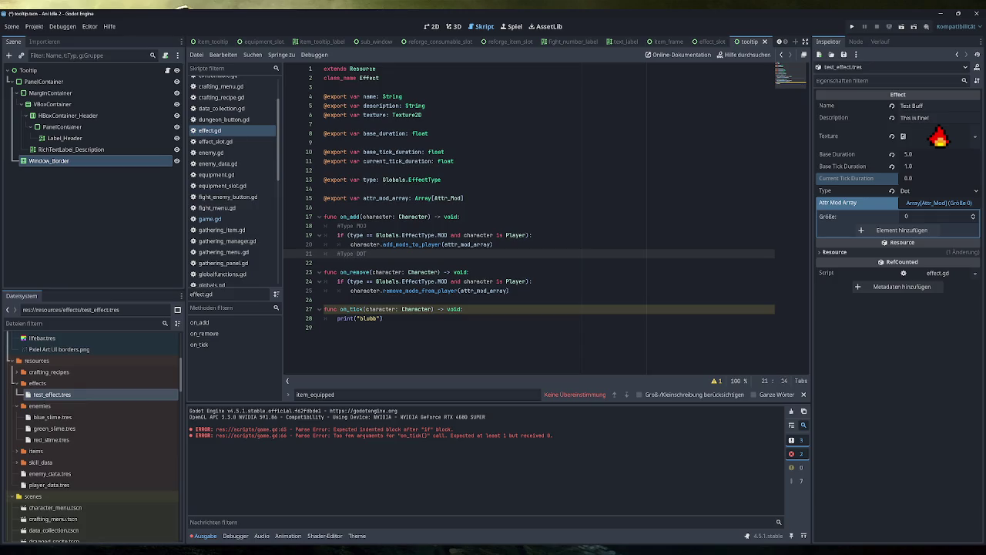
key("Return")
left_click_drag(531, 235, 336, 235)
key("ctrl+c")
left_click(337, 262)
key("ctrl+v")
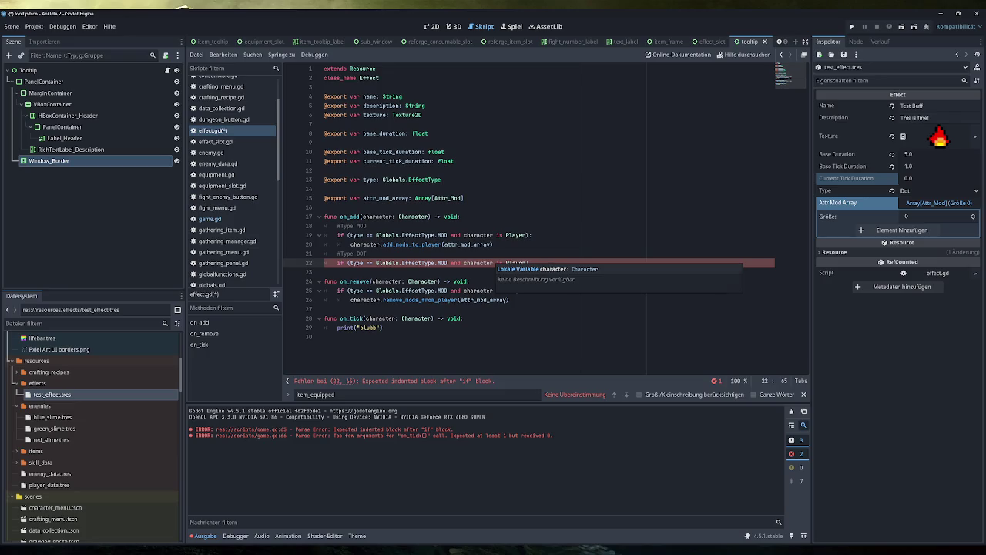
Rewrite the pasted condition as if (type == DOT or type == HOT)
left_click(494, 244)
left_click_drag(527, 263, 449, 263)
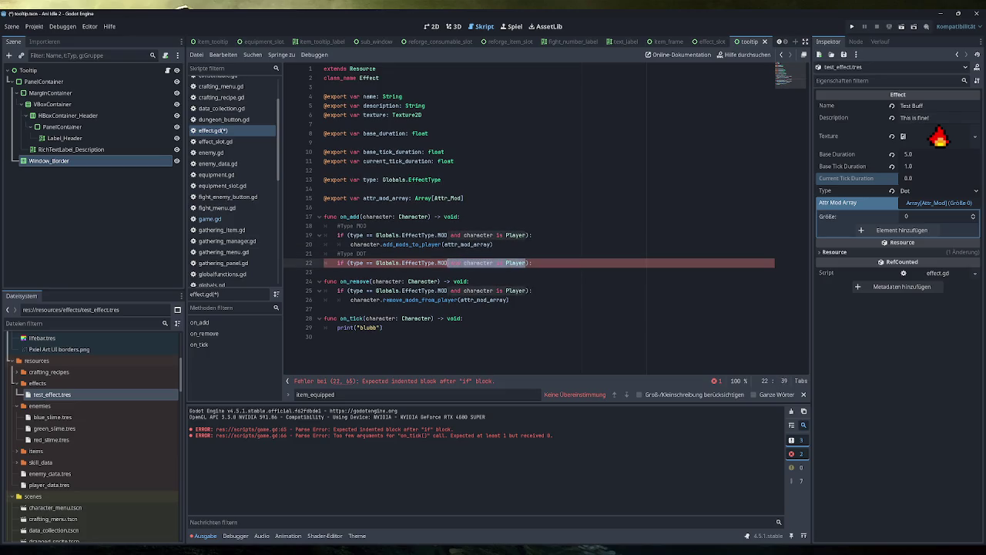
key("BackSpace")
key("BackSpace")
key("BackSpace")
key("BackSpace")
type("DOT")
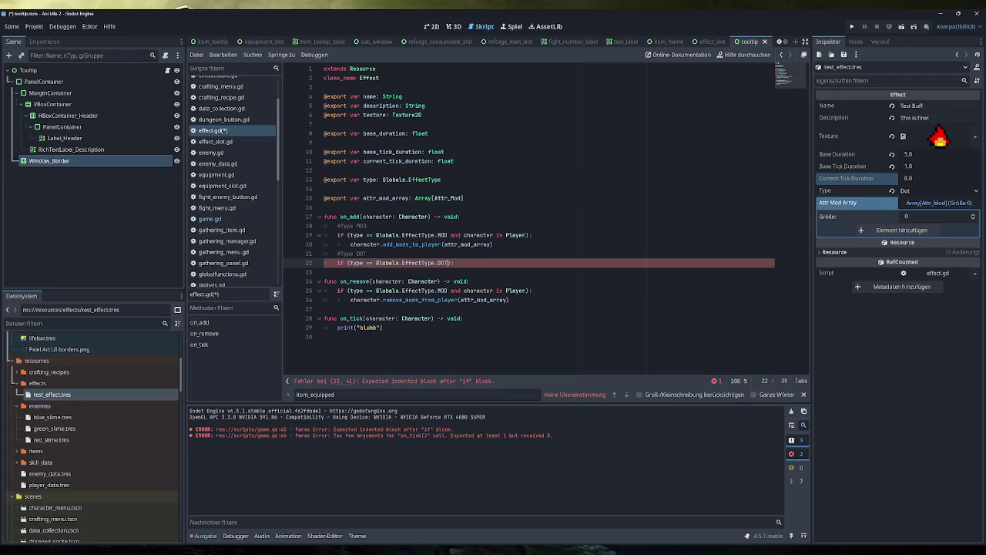
type(" or")
left_click_drag(449, 262, 348, 262)
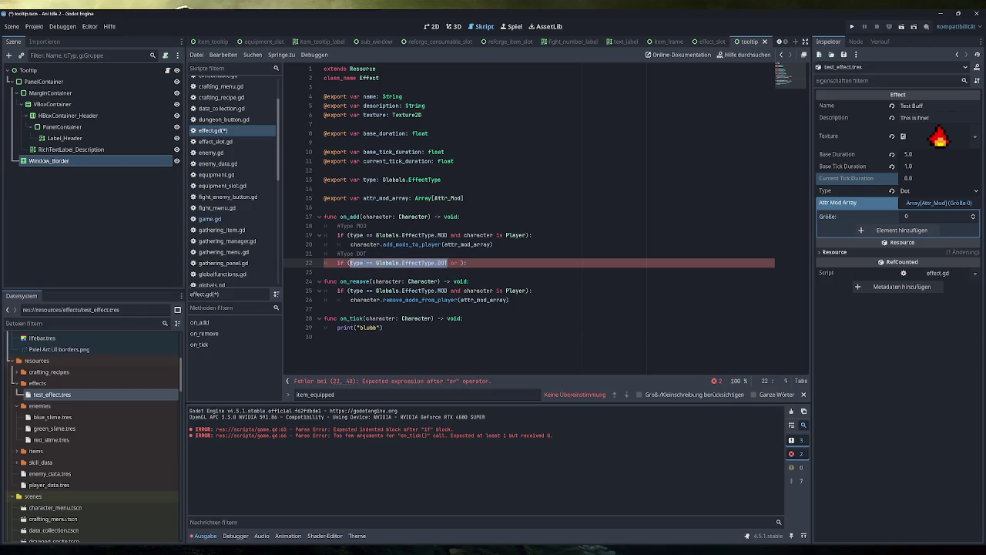
key("ctrl+c")
left_click(460, 263)
key("ctrl+v")
key("BackSpace")
key("BackSpace")
key("BackSpace")
type("HOT")
key("End")
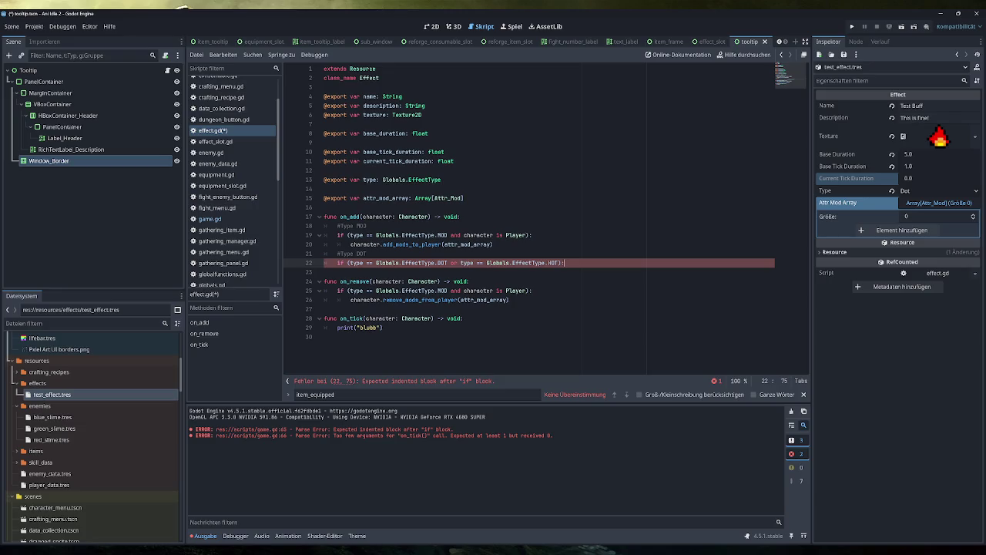
Set current_tick_duration = base_tick_duration inside the DOT/HOT check
key("Return")
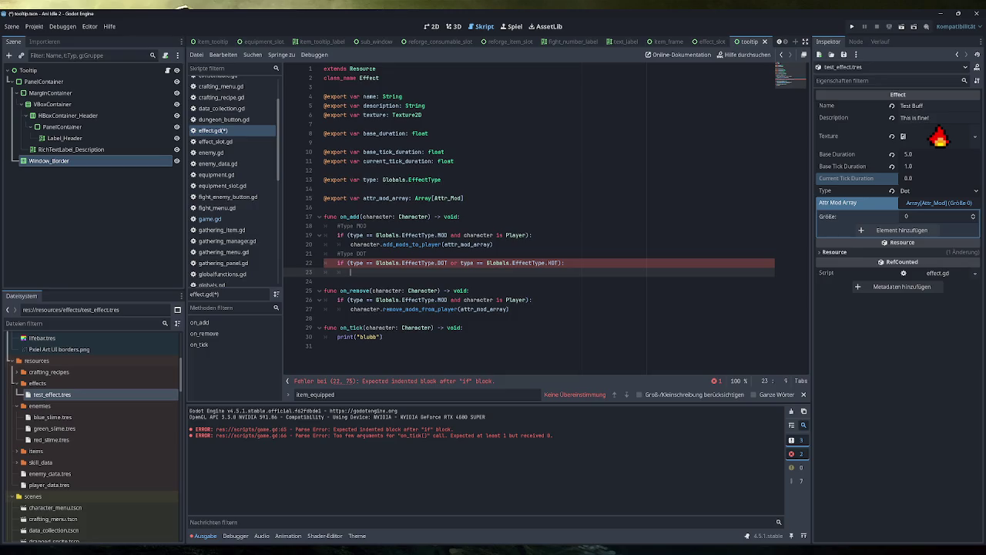
type("effect")
key("BackSpace")
key("BackSpace")
key("BackSpace")
type("e")
key("BackSpace")
double_click(398, 162)
key("ctrl+c")
left_click(362, 272)
key("ctrl+v")
type("=")
double_click(392, 152)
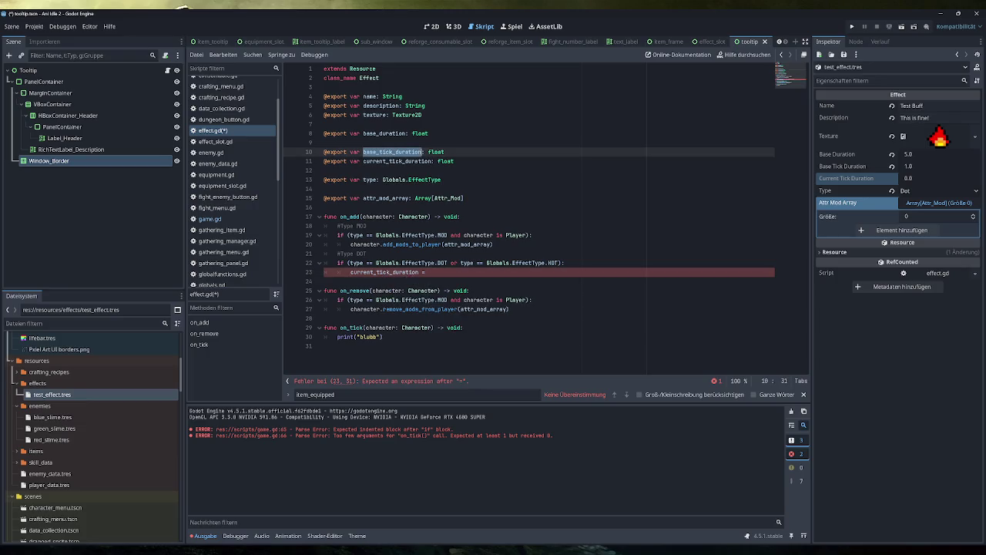
key("ctrl+c")
left_click(427, 272)
key("ctrl+v")
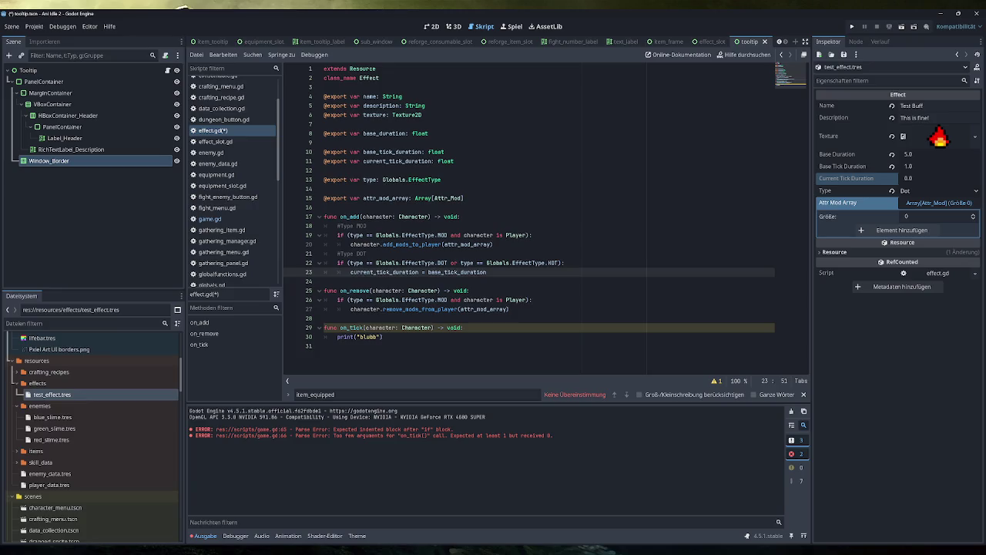
key("shift+Up")
key("shift+Home")
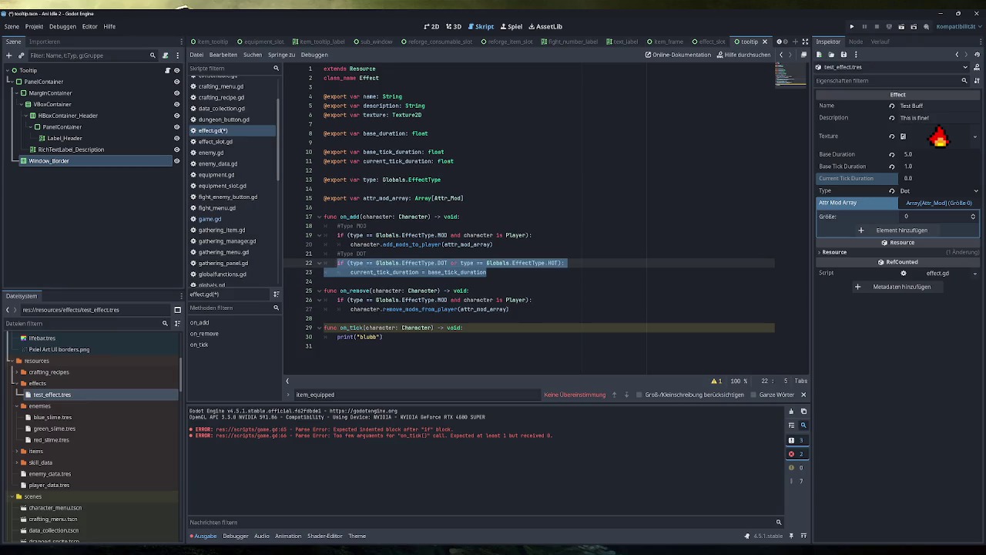
left_click(210, 219)
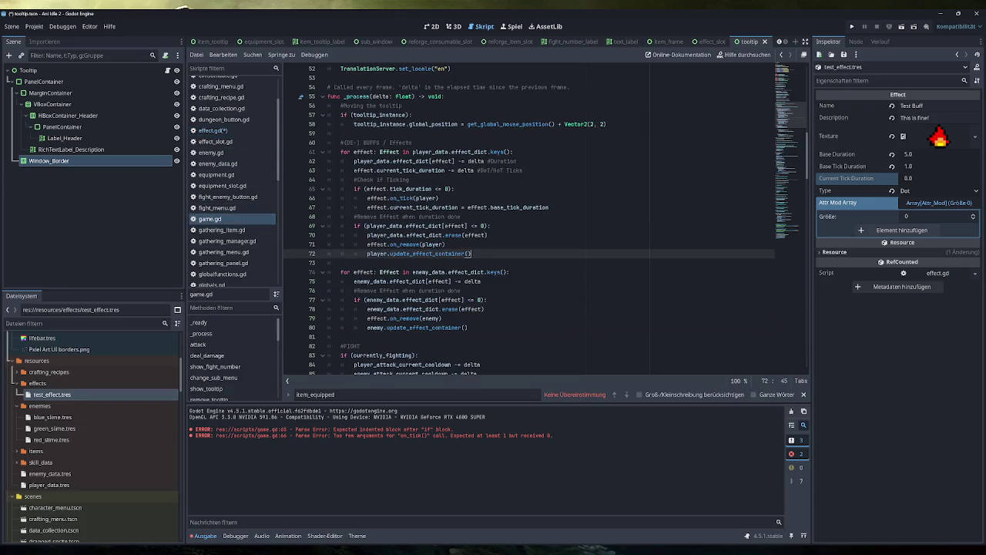
Copy the player's current_tick_duration countdown line into the enemy effect loop
left_click_drag(440, 198, 367, 198)
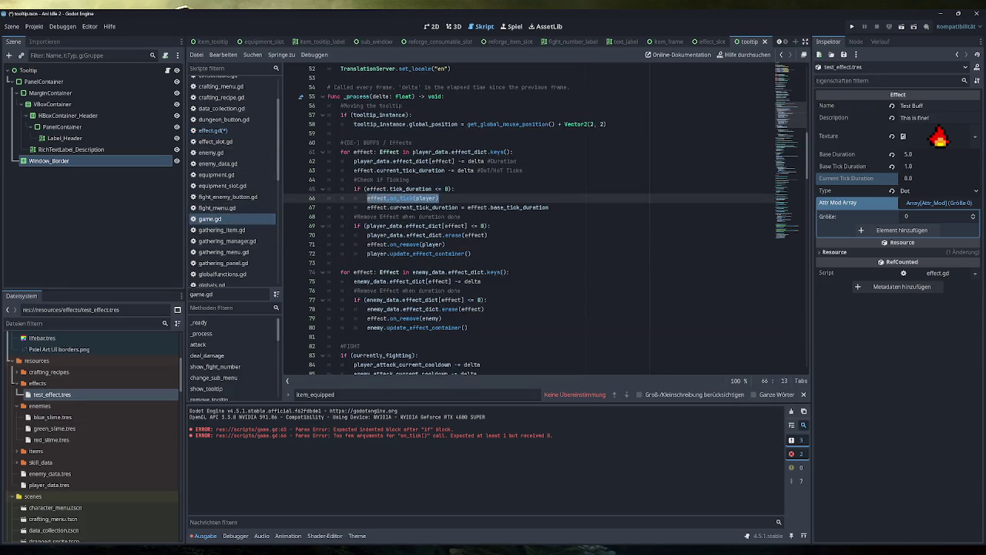
left_click_drag(439, 198, 388, 198)
left_click_drag(548, 208, 366, 208)
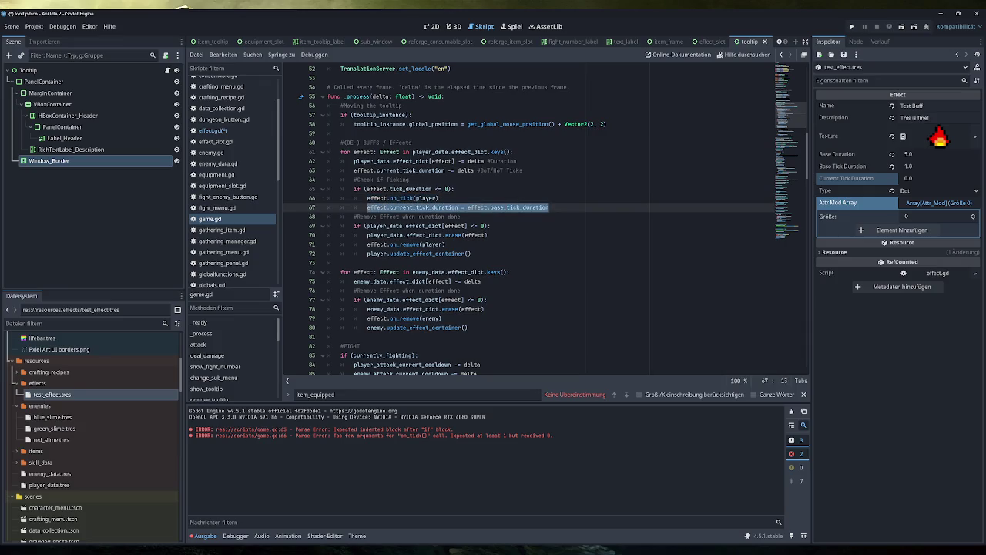
left_click_drag(471, 253, 341, 226)
left_click(471, 254)
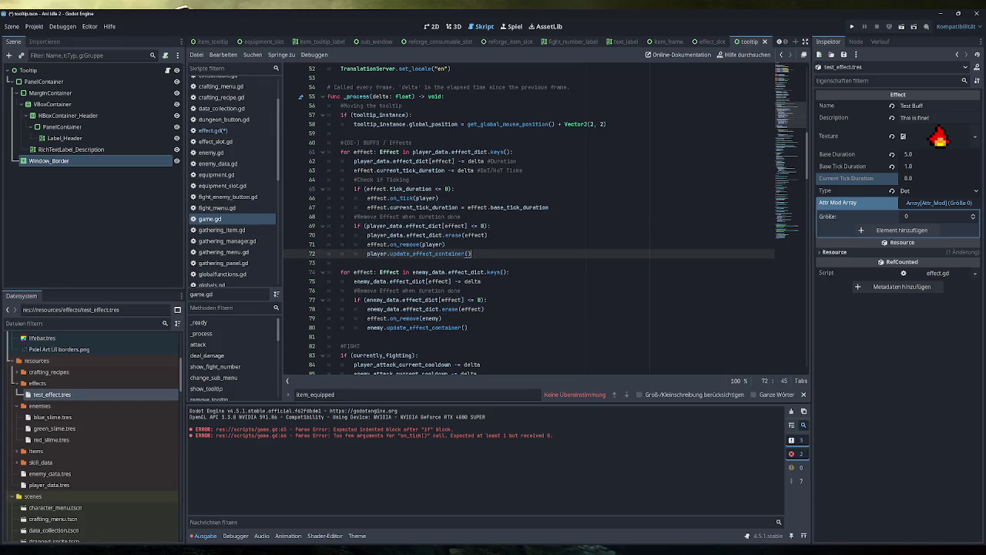
left_click_drag(523, 170, 354, 170)
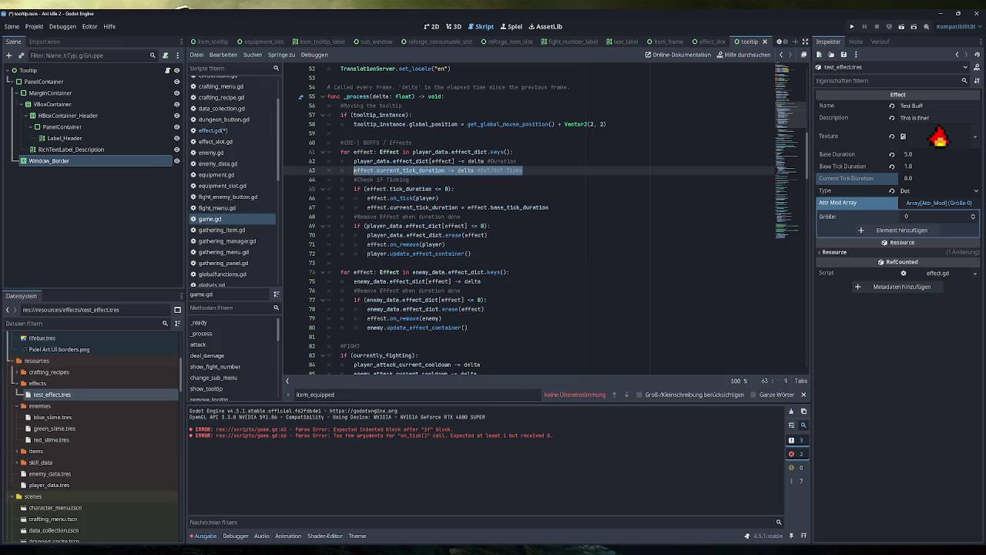
left_click(509, 161)
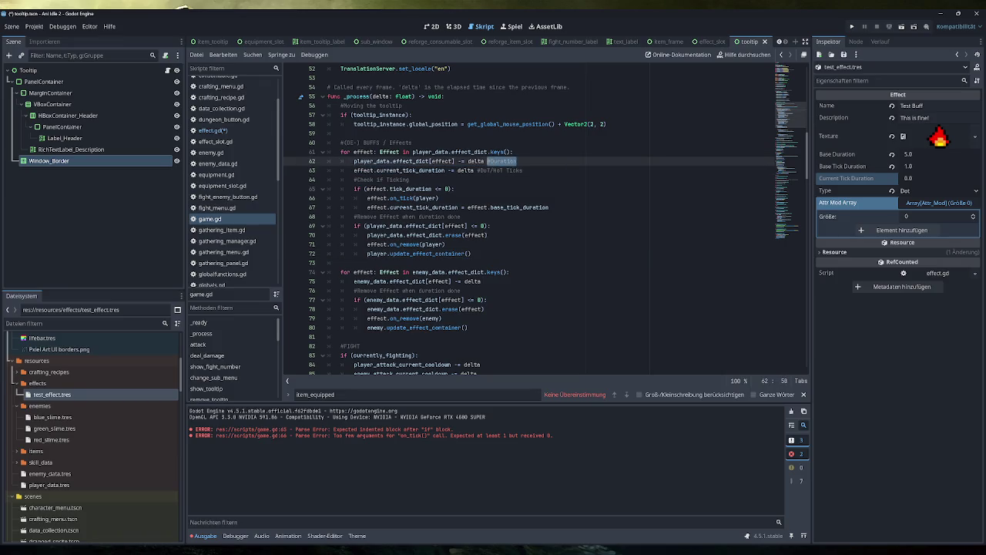
left_click(493, 281)
key("ctrl+v")
left_click_drag(523, 170, 353, 170)
key("ctrl+c")
left_click(515, 281)
key("Return")
key("ctrl+v")
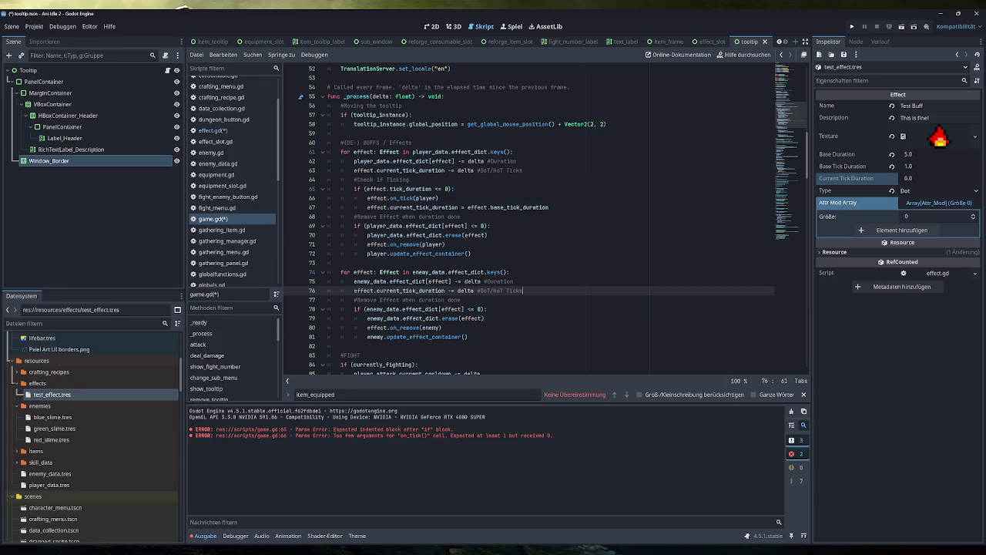
Paste the tick-check block into the enemy loop, calling on_tick(enemy), and save game.gd
mouse_move(549, 207)
left_mouse_down()
mouse_move(339, 189)
mouse_move(353, 180)
left_mouse_up()
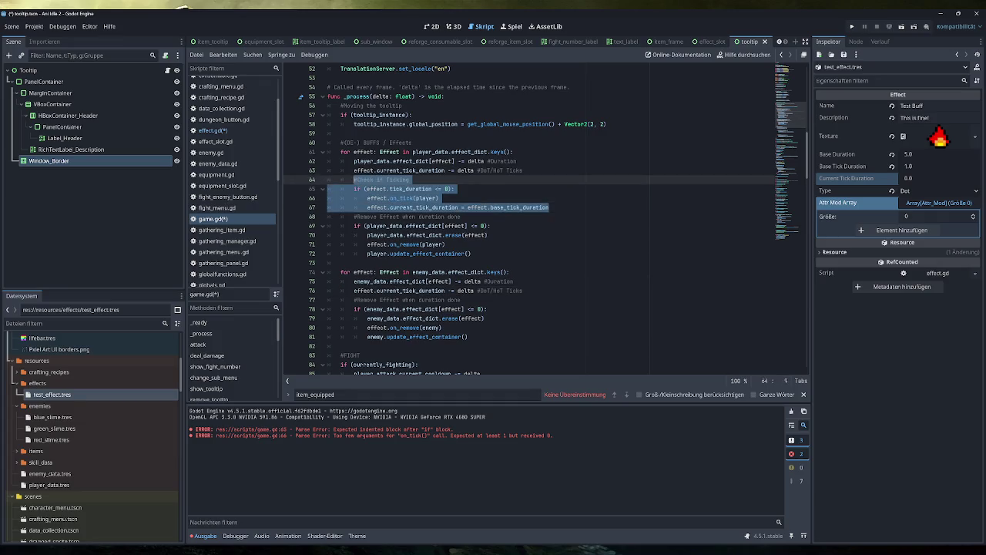
key("ctrl+c")
left_click(532, 290)
key("Return")
key("ctrl+v")
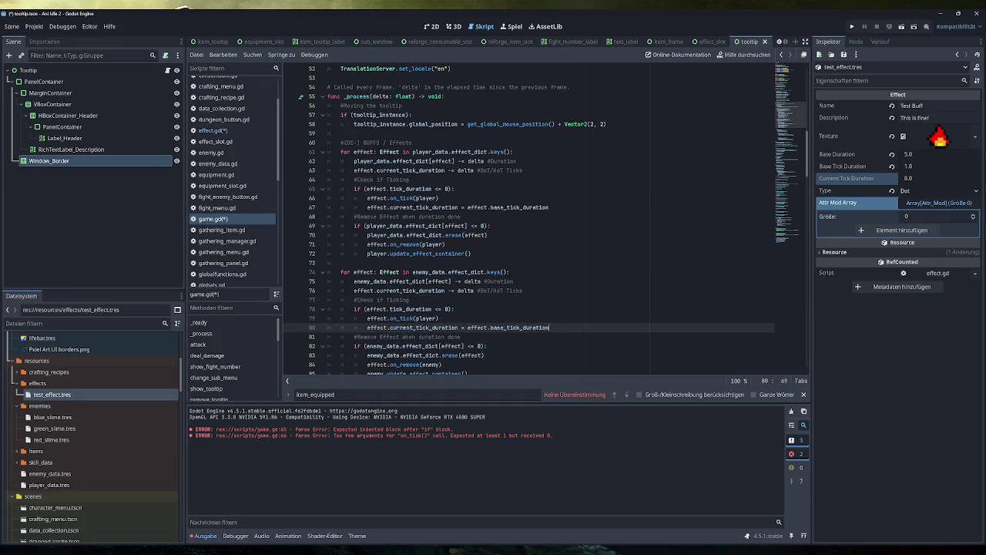
double_click(429, 318)
type("enemy")
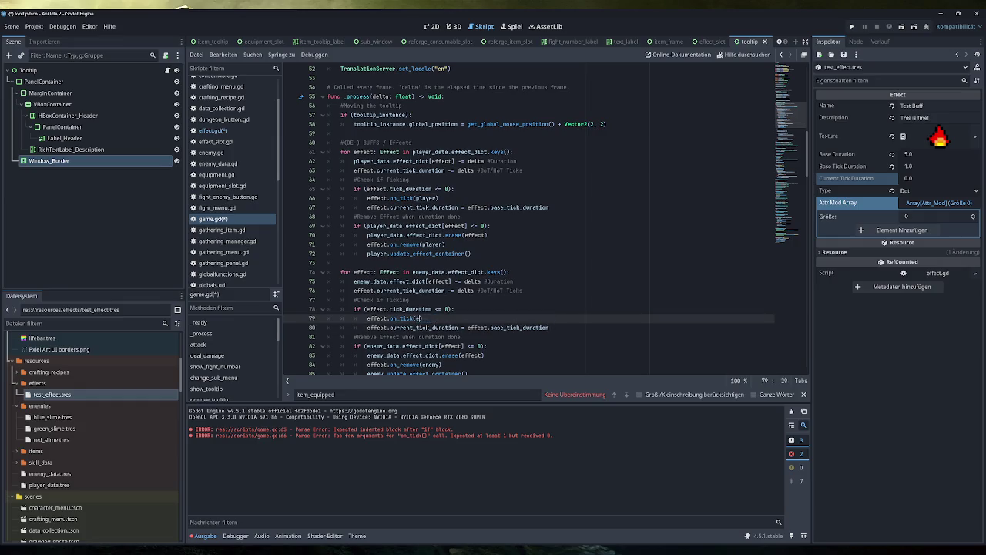
type(")")
key("ctrl+s")
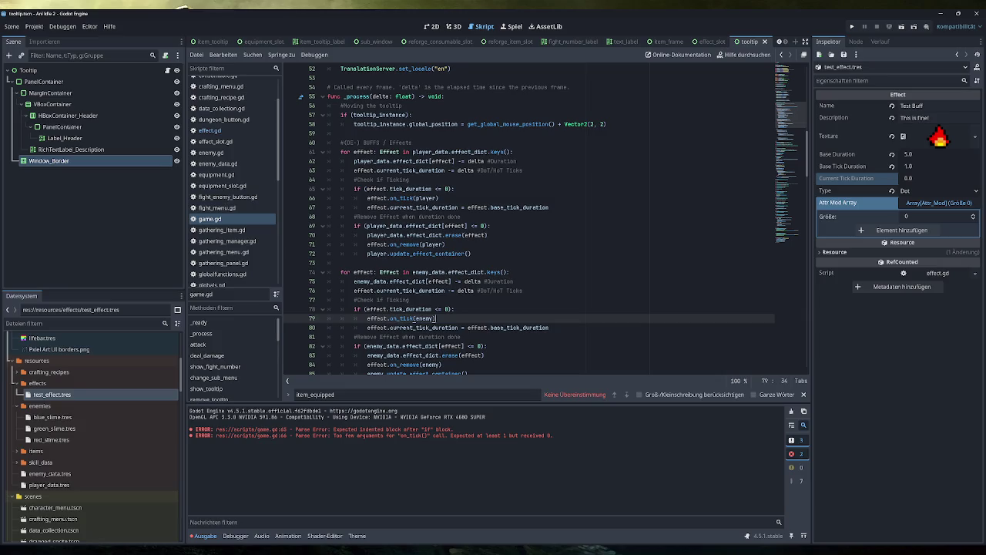
Add the missing colon to on_tick in effect.gd, save, and review the unused-parameter warning
scroll(532, 219, "down", 1)
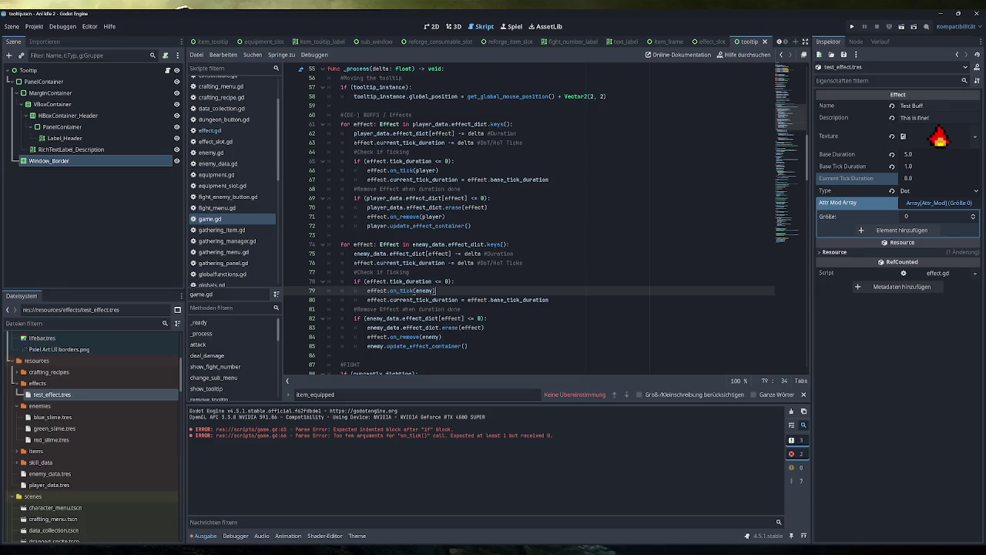
left_click(230, 131)
type(": Character) -> void:")
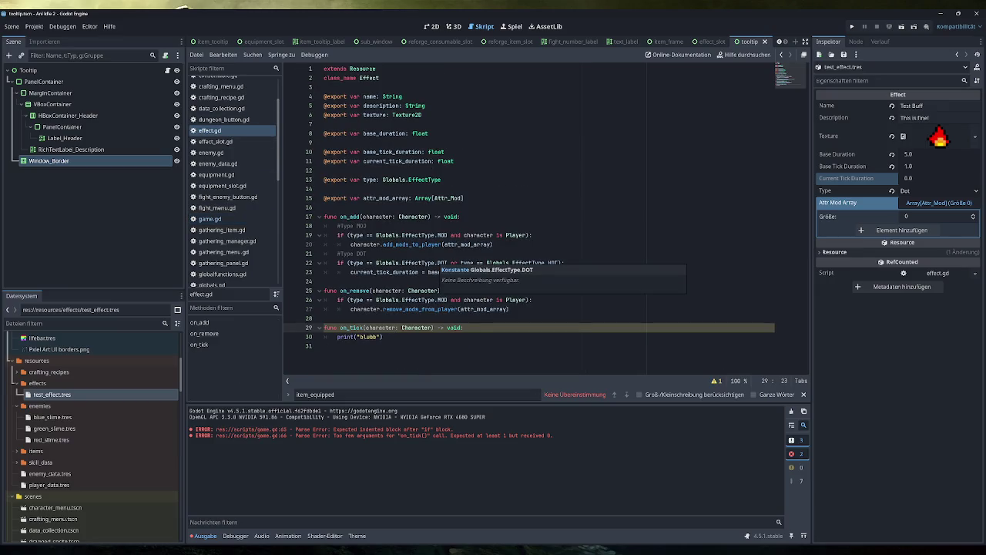
left_click(384, 337)
key("ctrl+s")
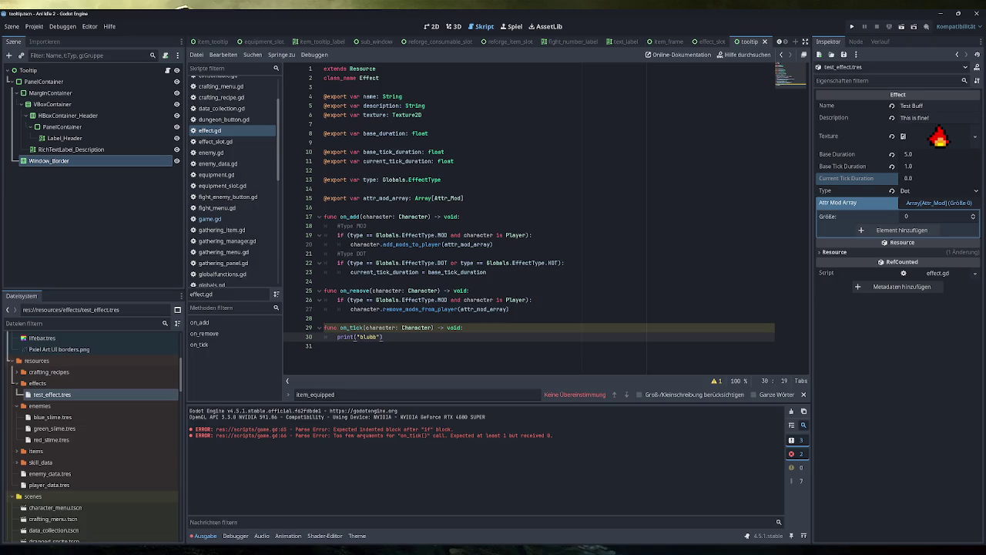
left_click(790, 412)
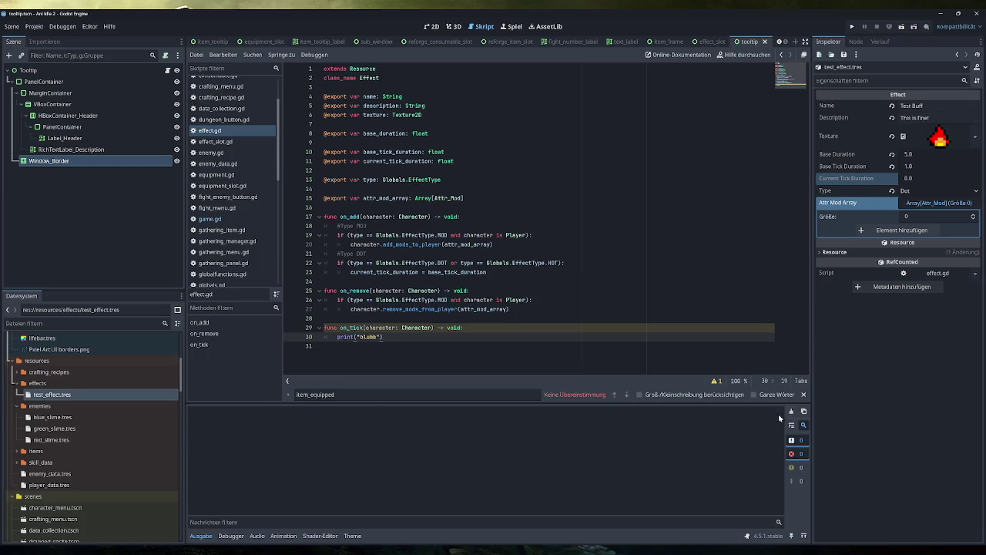
left_click(717, 382)
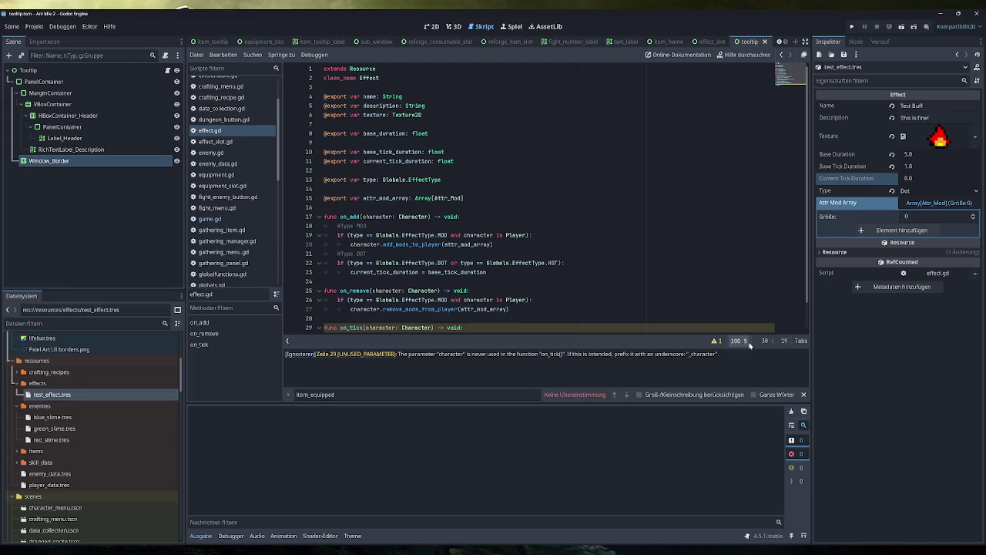
Run the game and apply the test effect via Testing, triggering the tick_duration error at line 65
left_click(716, 340)
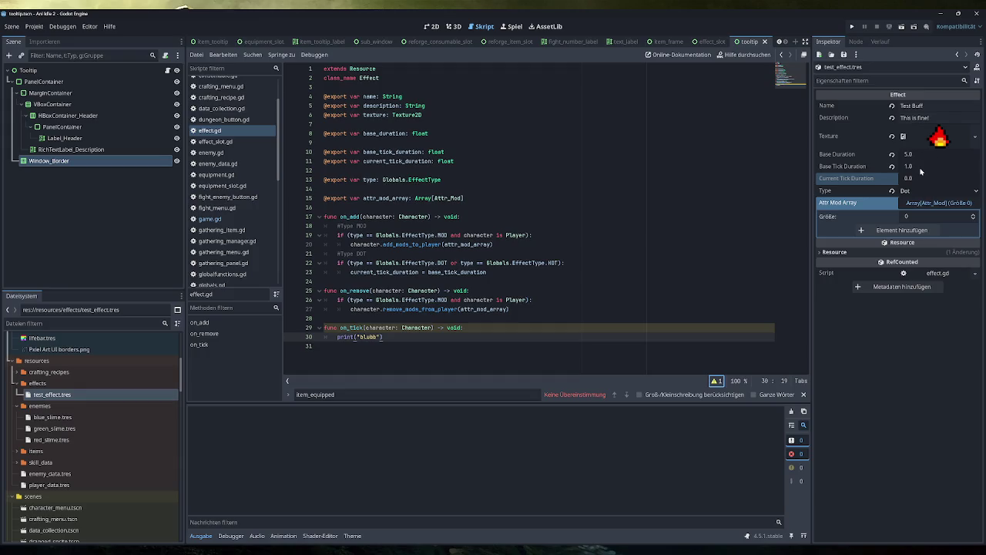
left_click(851, 27)
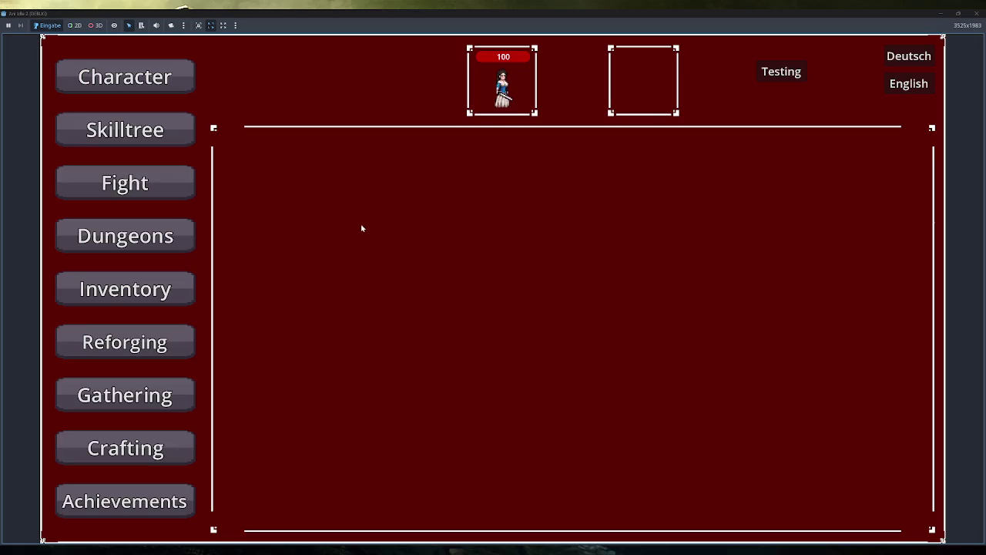
double_click(784, 14)
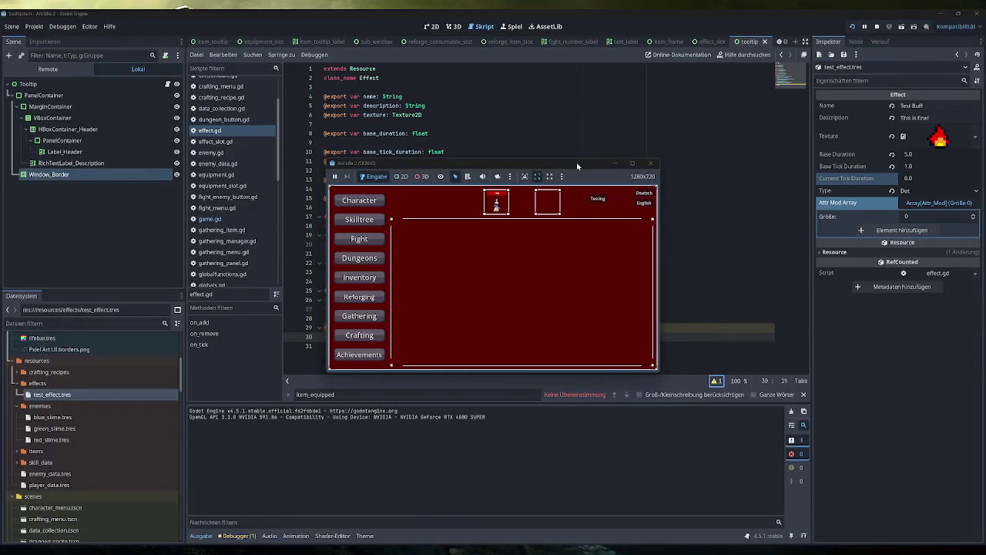
left_click(596, 200)
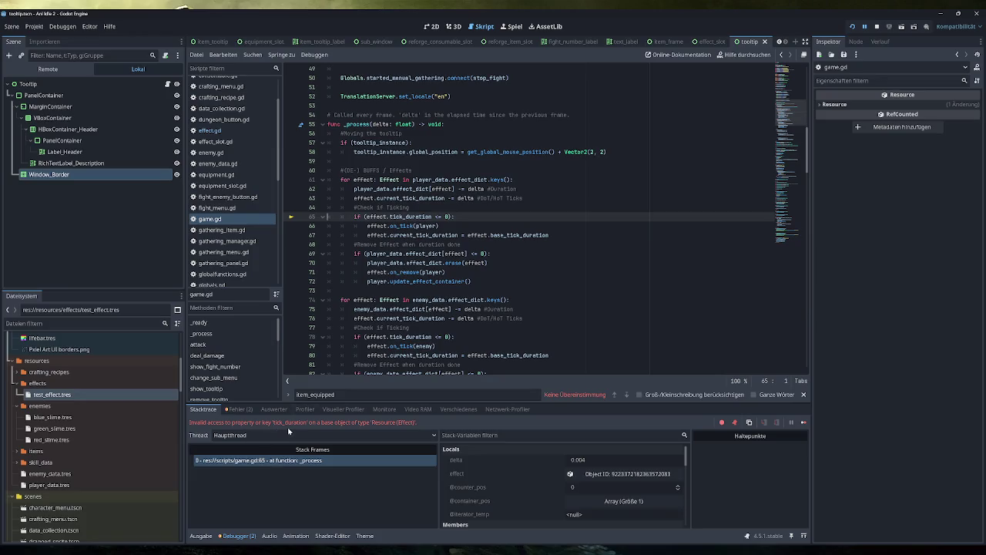
Stop the crashed debugger, change both tick checks on lines 65 and 78 to current_tick_duration, and save game.gd
left_click(877, 26)
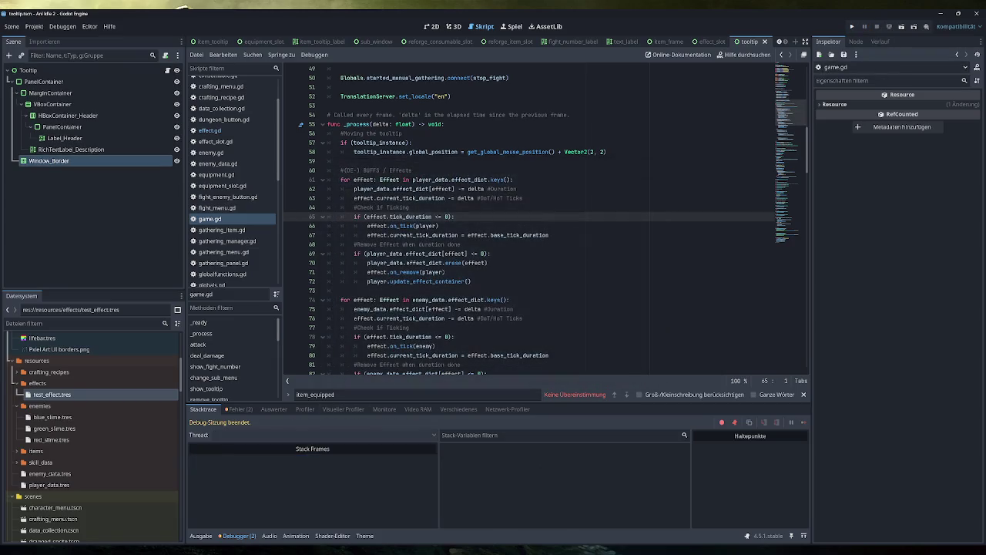
left_click(390, 217)
type("curre")
key("Tab")
double_click(424, 216)
key("ctrl+c")
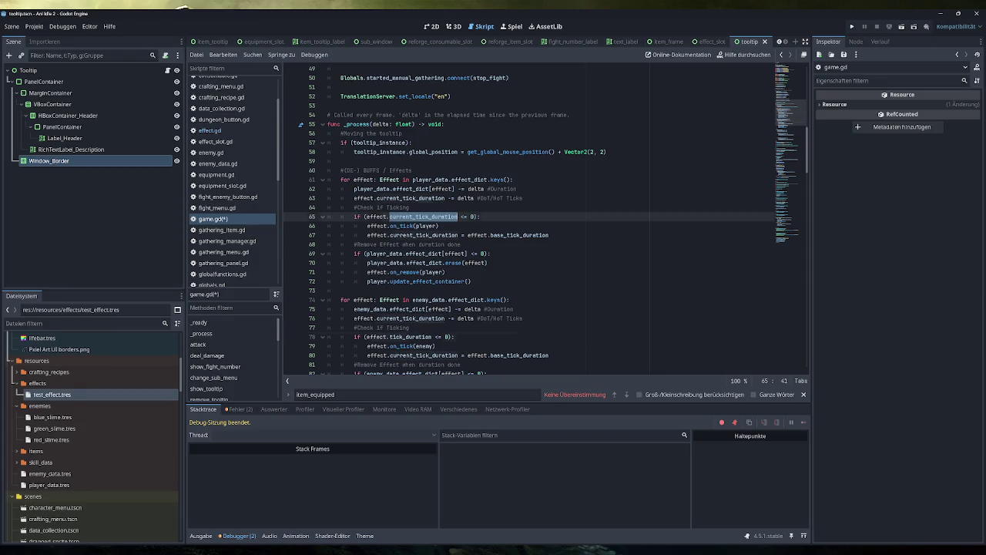
double_click(408, 337)
key("ctrl+v")
key("ctrl+s")
Rerun the game and trigger the Testing effect four times so blubb ticks print
left_click(851, 28)
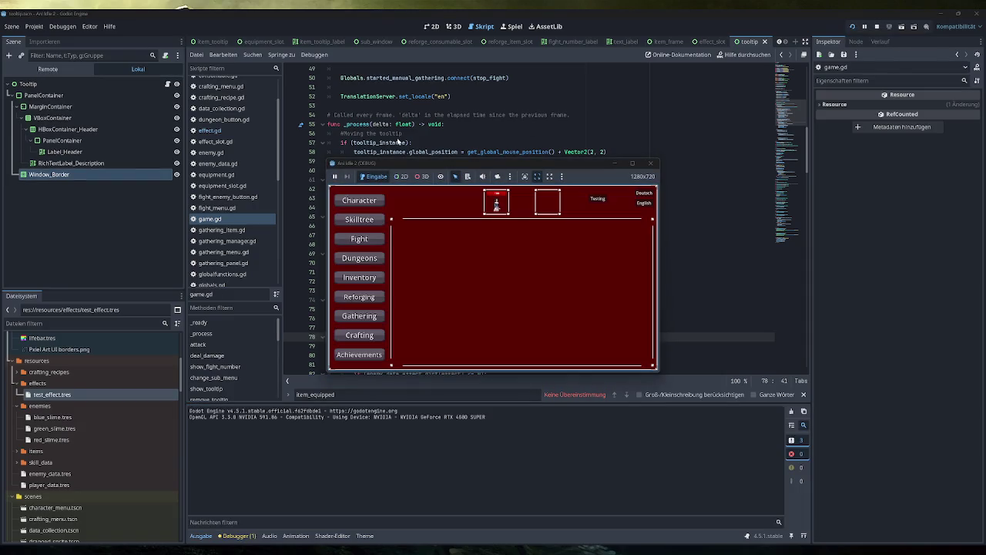
left_click(597, 199)
left_click(597, 198)
left_click(597, 199)
left_click(596, 199)
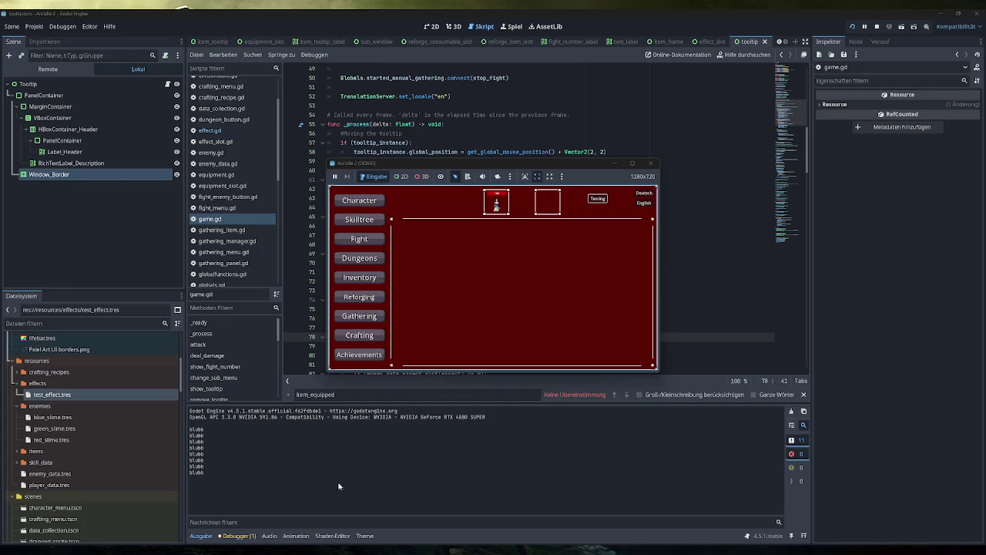
left_click(277, 548)
Freehand-write '5 sek' and the countdown numbers below it on the Excalidraw canvas
scroll(526, 338, "down", 5)
left_click(574, 54)
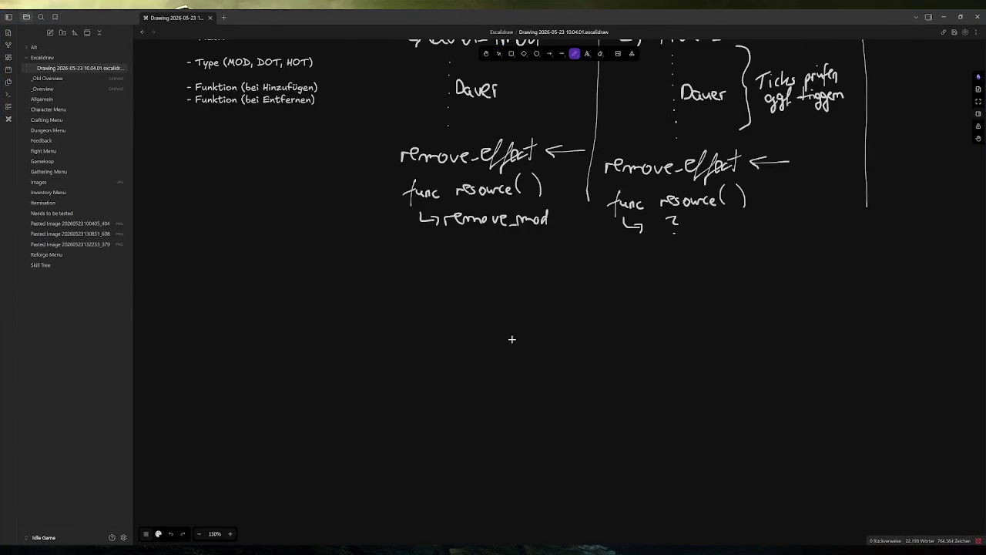
mouse_move(351, 335)
left_mouse_down()
mouse_move(362, 366)
mouse_move(329, 378)
mouse_move(402, 329)
mouse_move(387, 375)
left_mouse_up()
mouse_move(414, 362)
left_mouse_down()
mouse_move(405, 369)
mouse_move(436, 375)
left_mouse_up()
mouse_move(567, 312)
left_mouse_down()
mouse_move(613, 336)
mouse_move(567, 385)
mouse_move(580, 399)
left_mouse_up()
scroll(585, 417, "down", 1)
scroll(590, 391, "down", 1)
mouse_move(571, 447)
left_mouse_down()
mouse_move(599, 417)
mouse_move(580, 466)
mouse_move(601, 436)
left_mouse_up()
scroll(598, 466, "down", 1)
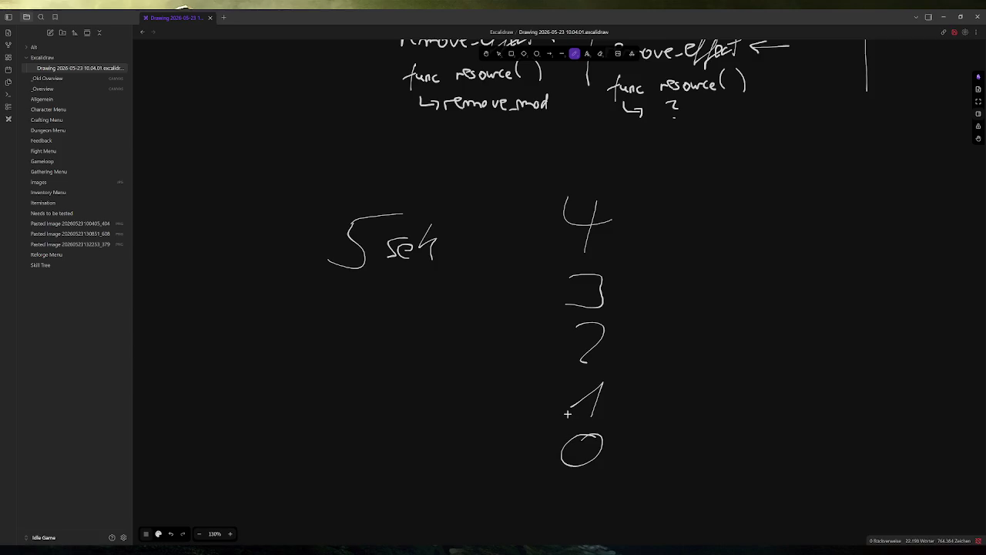
Draw a line linking 5 sek to the 4 and a line beside the 0
mouse_move(285, 550)
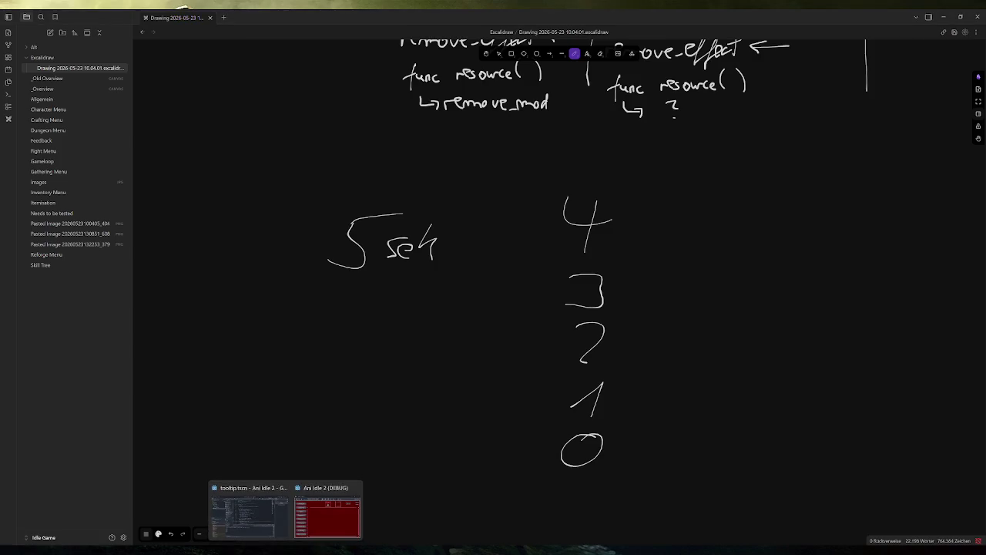
left_click(525, 342)
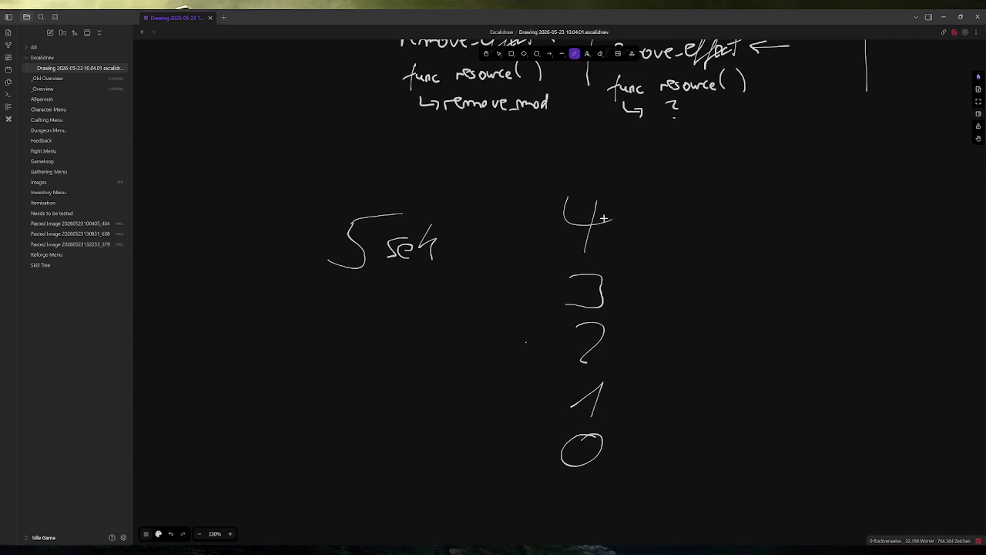
left_click_drag(465, 239, 538, 227)
left_click_drag(612, 449, 672, 449)
Leave the drawing and close the running Godot test game
left_click(943, 16)
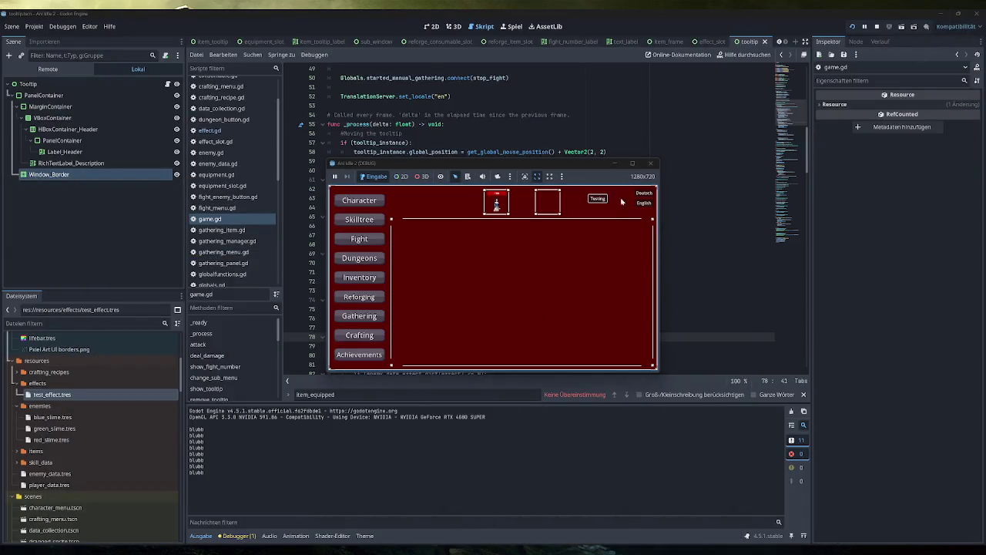
mouse_move(641, 170)
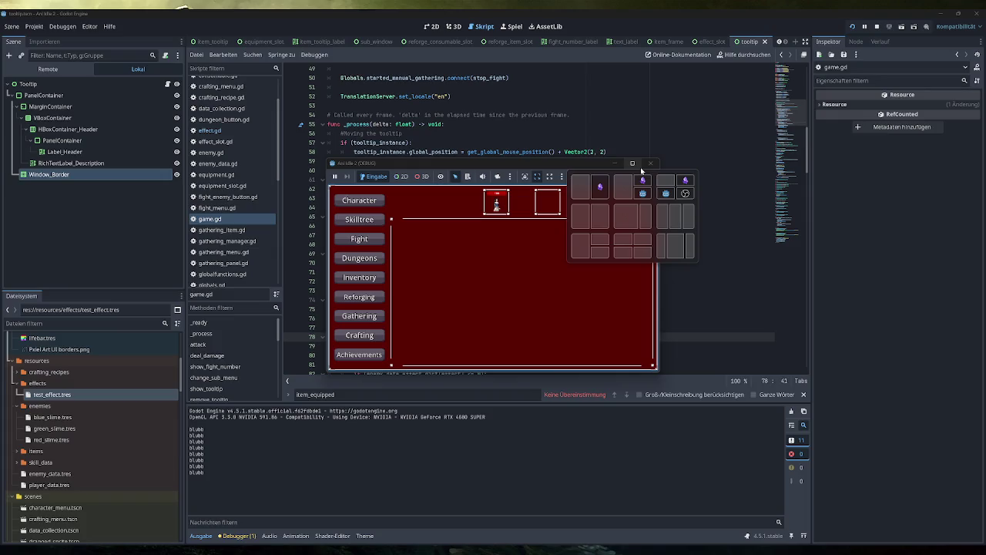
left_click(651, 163)
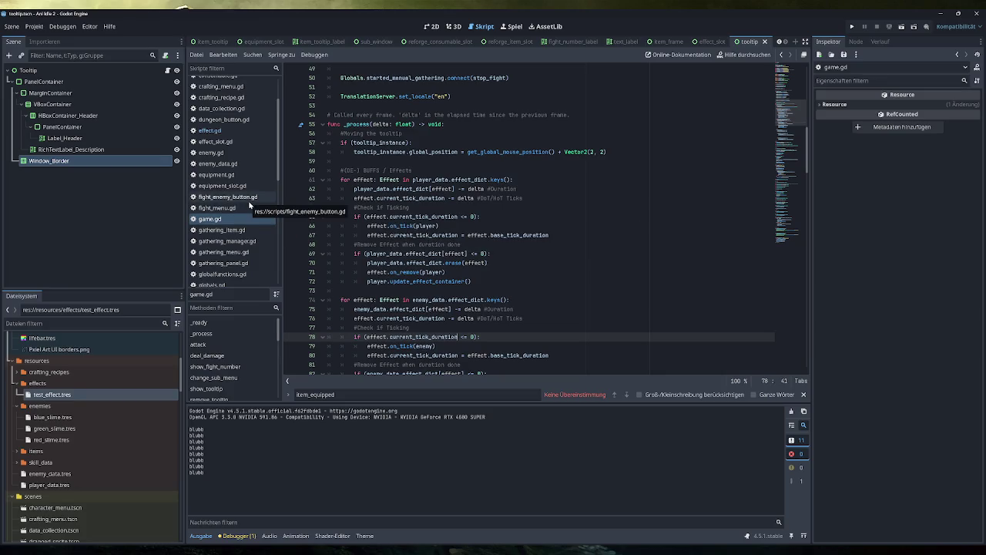
Open game.gd and jump to the add_effect_to_char function
left_click(209, 130)
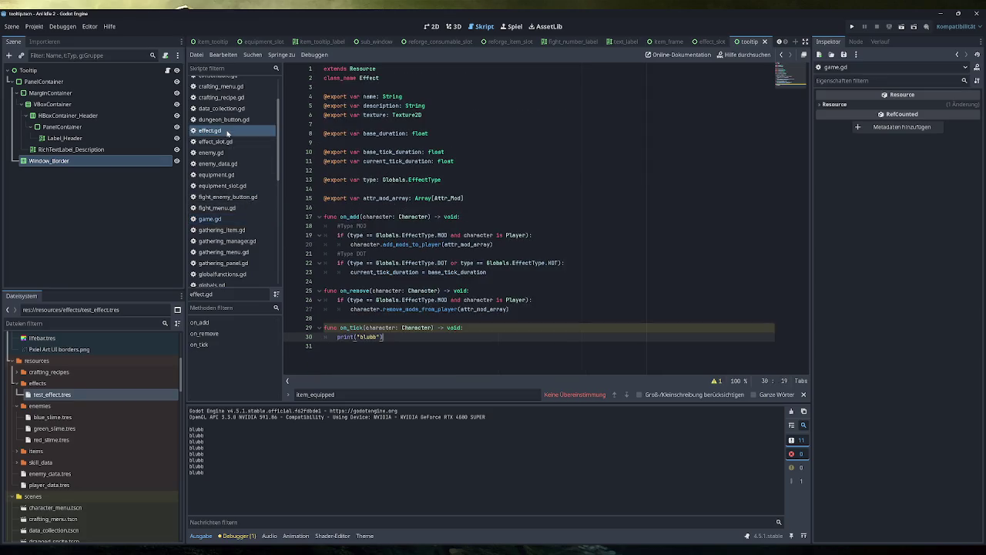
left_click(210, 219)
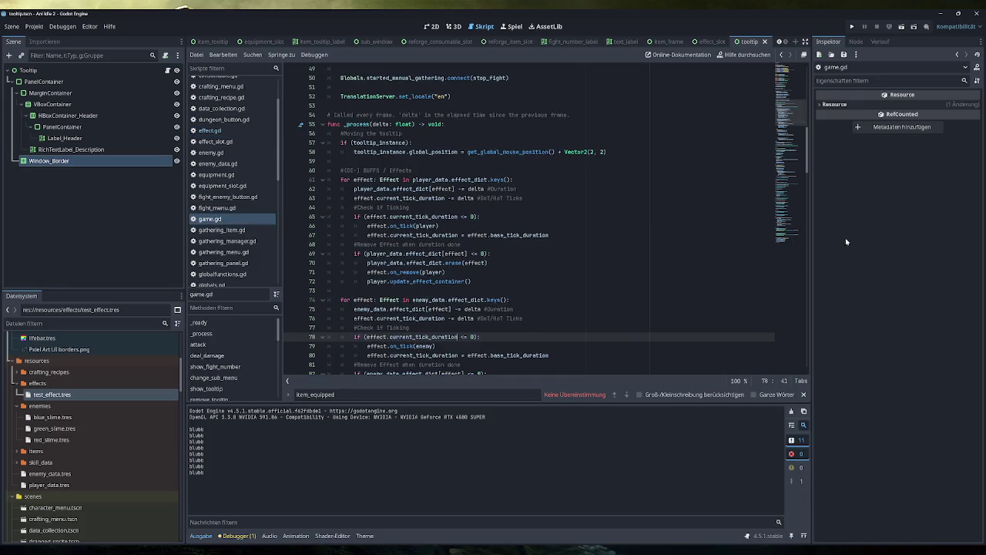
left_click(802, 225)
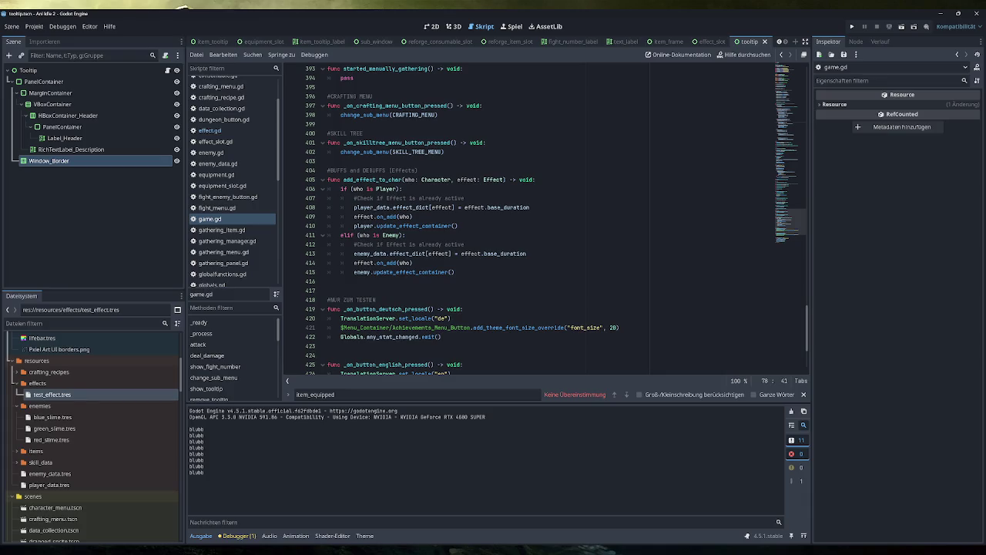
Select the player's base_duration assignment line in game.gd, then open effect.gd
left_click_drag(530, 208, 354, 207)
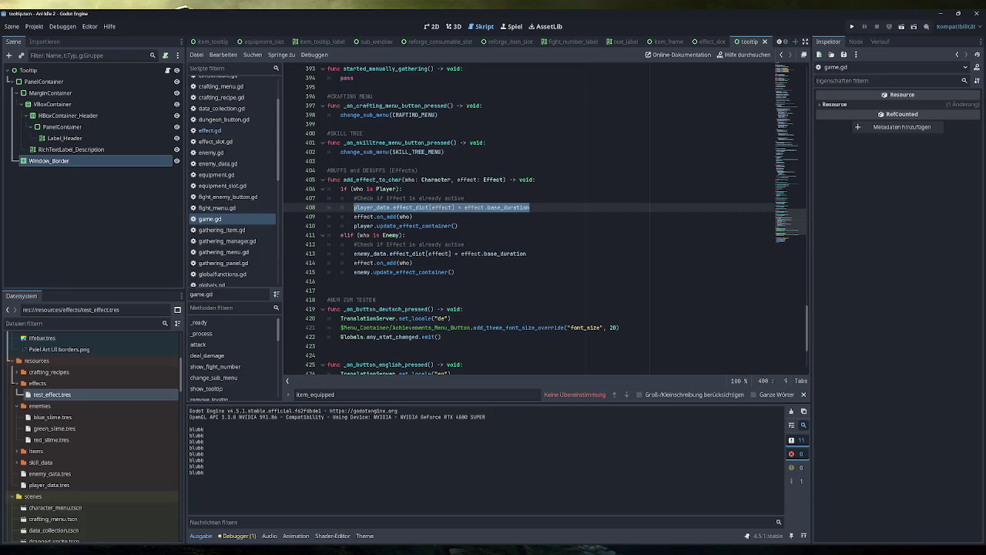
mouse_move(515, 208)
scroll(539, 220, "down", 4)
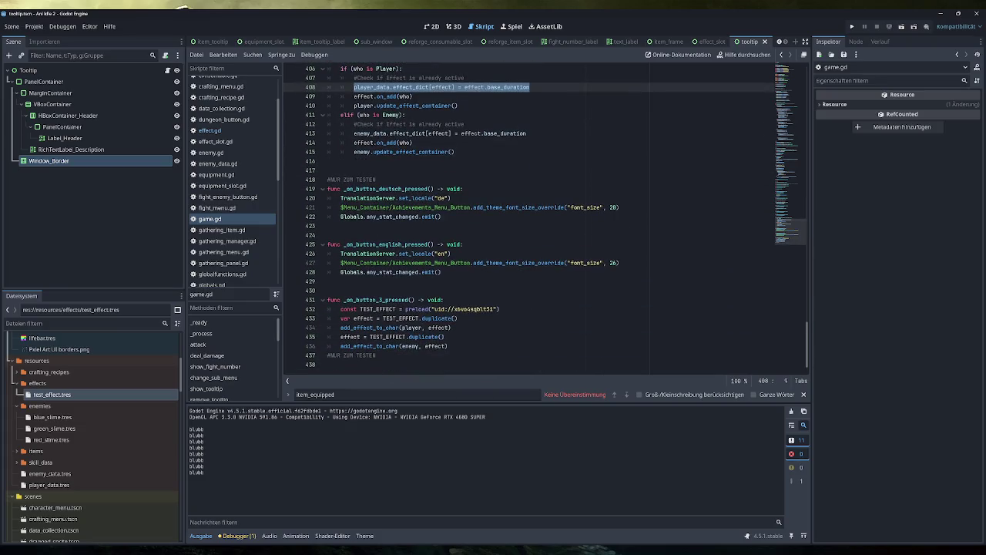
scroll(539, 220, "up", 5)
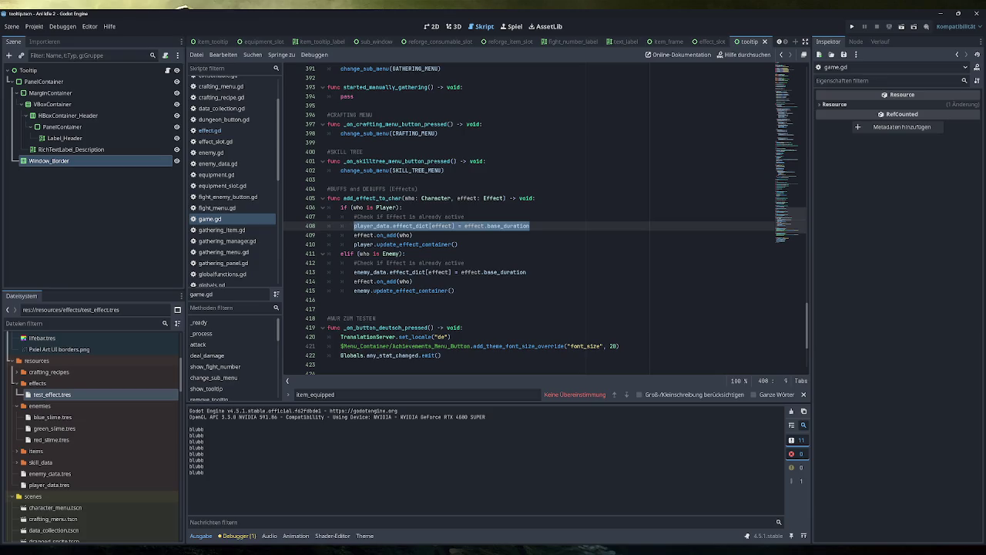
left_click(209, 130)
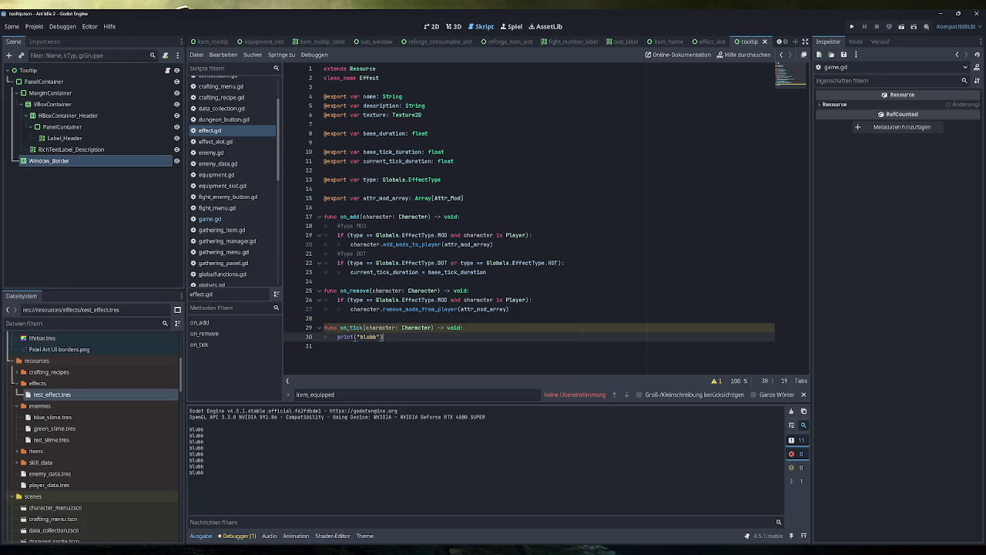
Select the current_tick_duration assignment in effect.gd's on_add, then return to game.gd
triple_click(416, 272)
left_click(392, 263)
left_click_drag(487, 272, 350, 272)
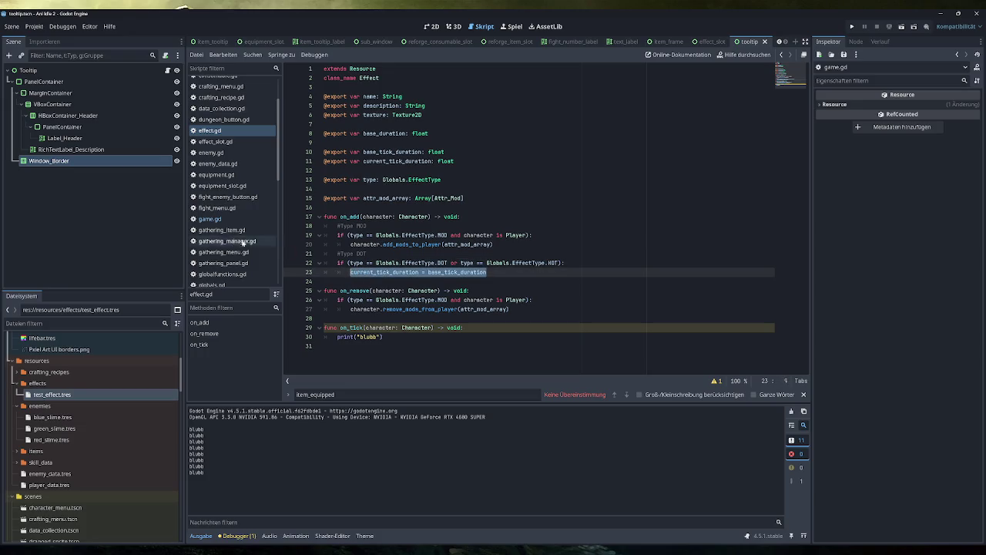
left_click(209, 219)
Move the player's effect_dict duration assignment below effect.on_add(who), removing the empty line
left_click(413, 235)
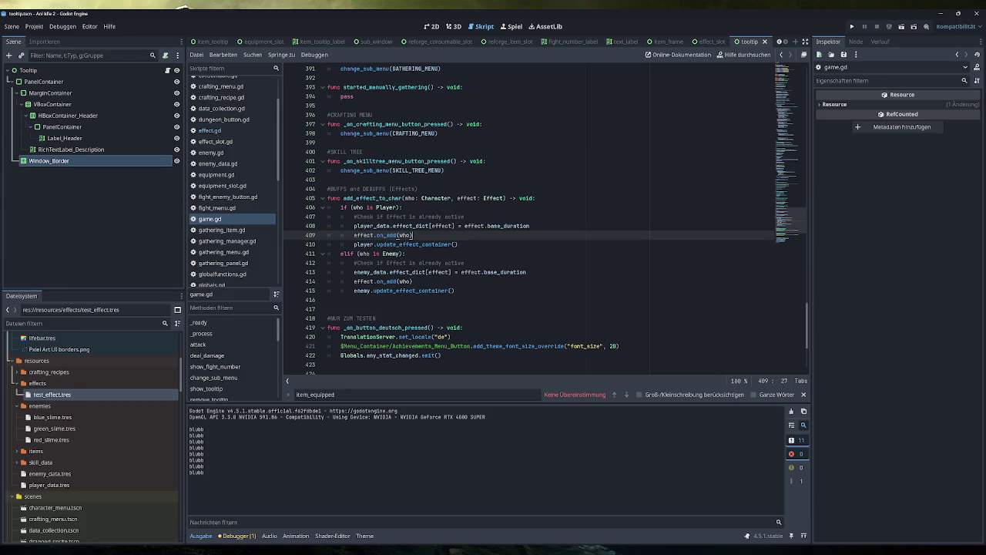
left_click_drag(531, 225, 354, 226)
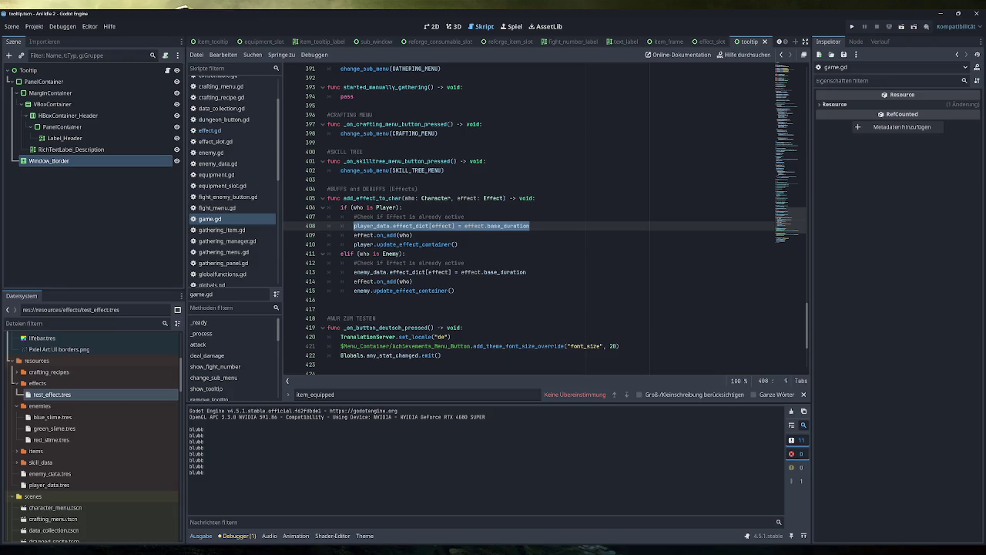
key("ctrl+x")
key("Down")
key("End")
key("Return")
key("ctrl+v")
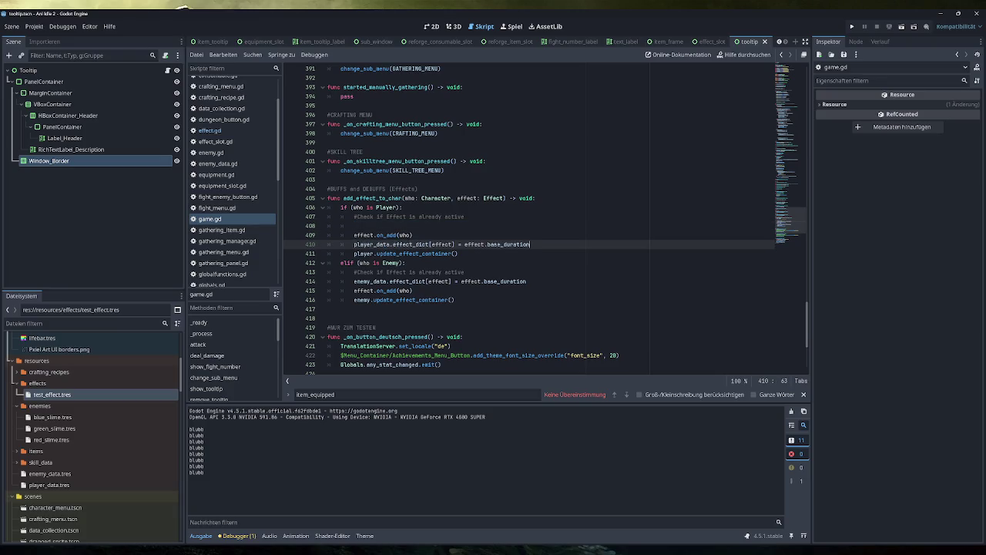
key("Up")
key("Up")
key("BackSpace")
key("BackSpace")
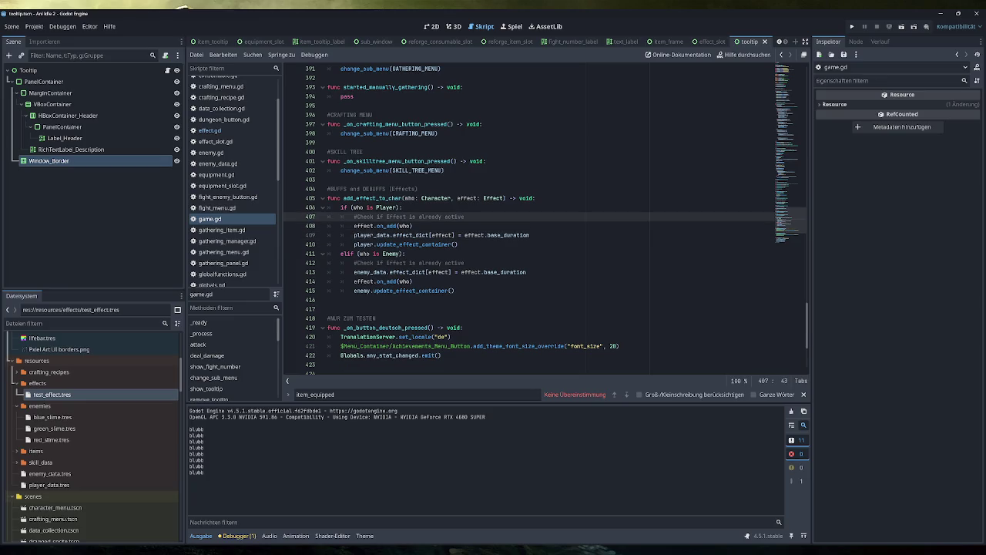
Move the enemy's duration assignment below its effect.on_add(who) call
key("Down")
key("Down")
key("Down")
key("Home")
key("shift+End")
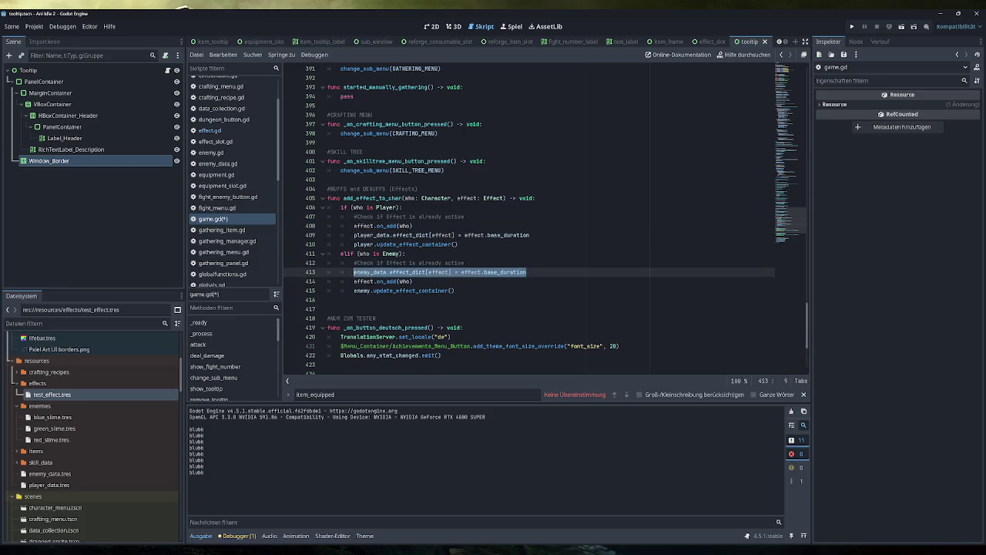
key("ctrl+x")
key("Down")
key("End")
key("Return")
key("ctrl+v")
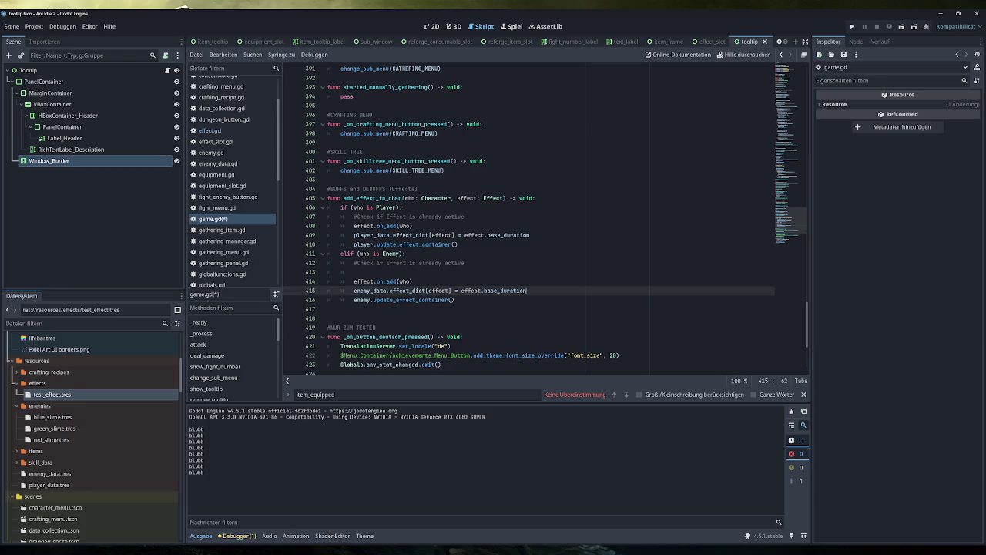
Redo the enemy branch so its duration assignment sits directly below effect.on_add(who), without blank lines
key("shift+Home")
key("BackSpace")
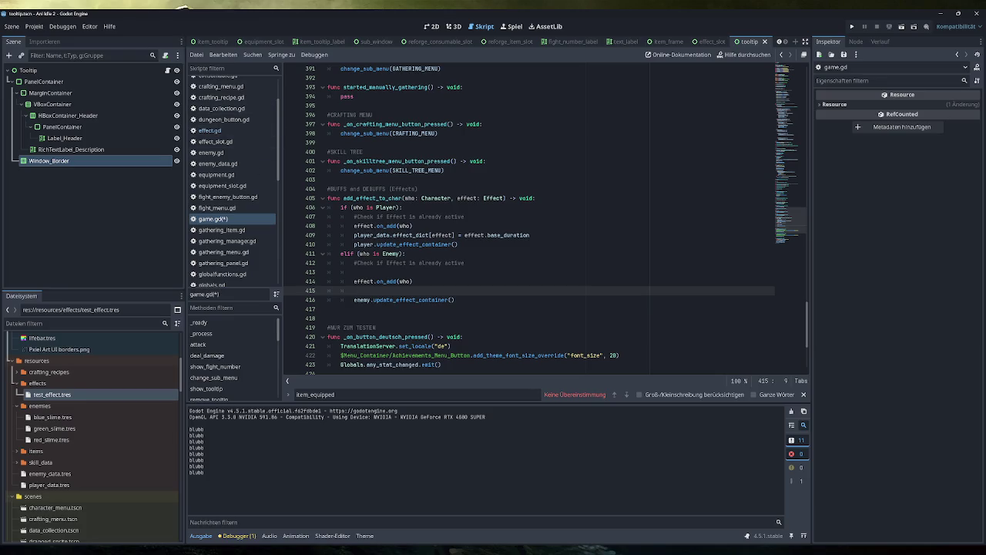
key("ctrl+z")
key("ctrl+z")
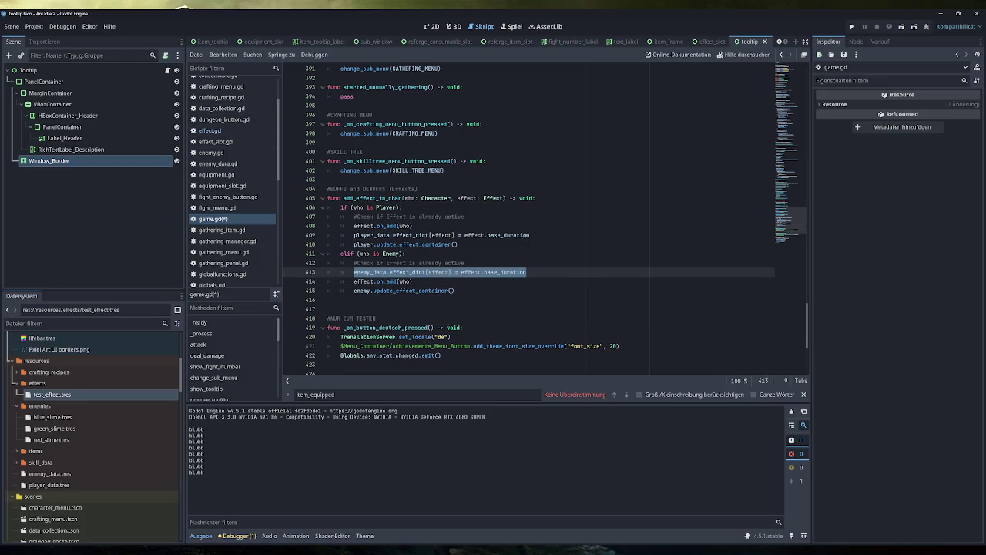
key("ctrl+x")
key("Down")
key("End")
key("Return")
key("ctrl+v")
key("Up")
key("Up")
key("BackSpace")
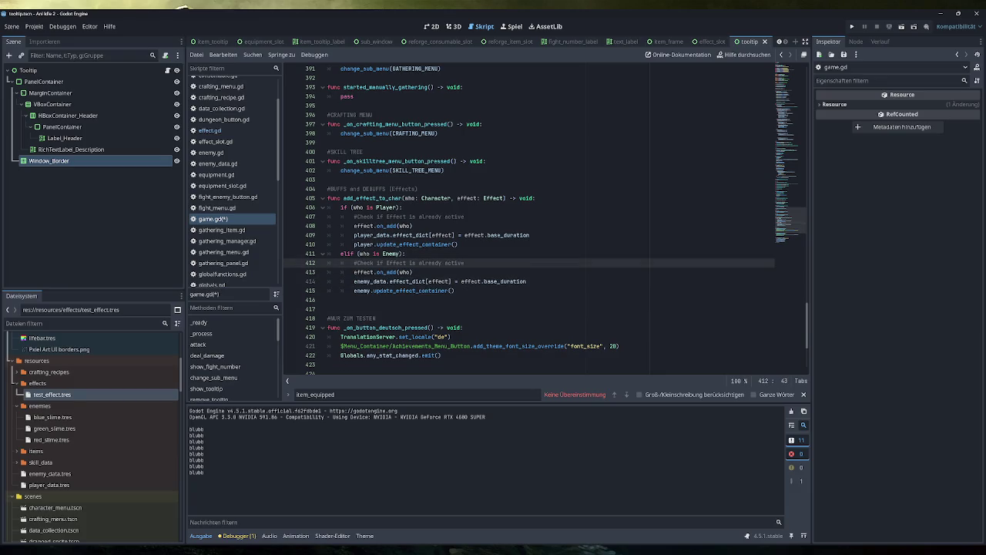
Check the enemy's on_add line and run the game to test the effects
key("Down")
key("shift+Home")
mouse_move(362, 272)
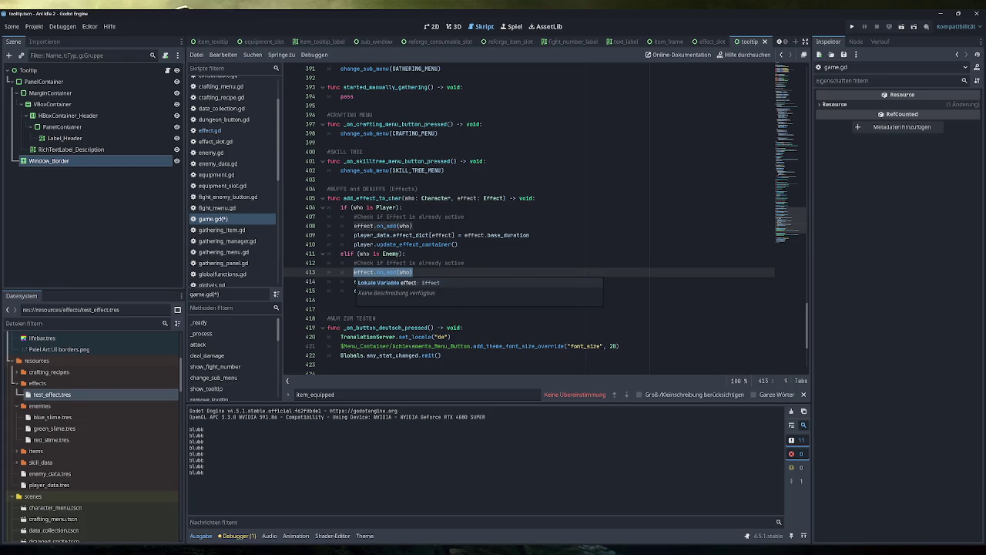
key("Up")
key("Down")
key("Down")
key("shift+End")
key("Up")
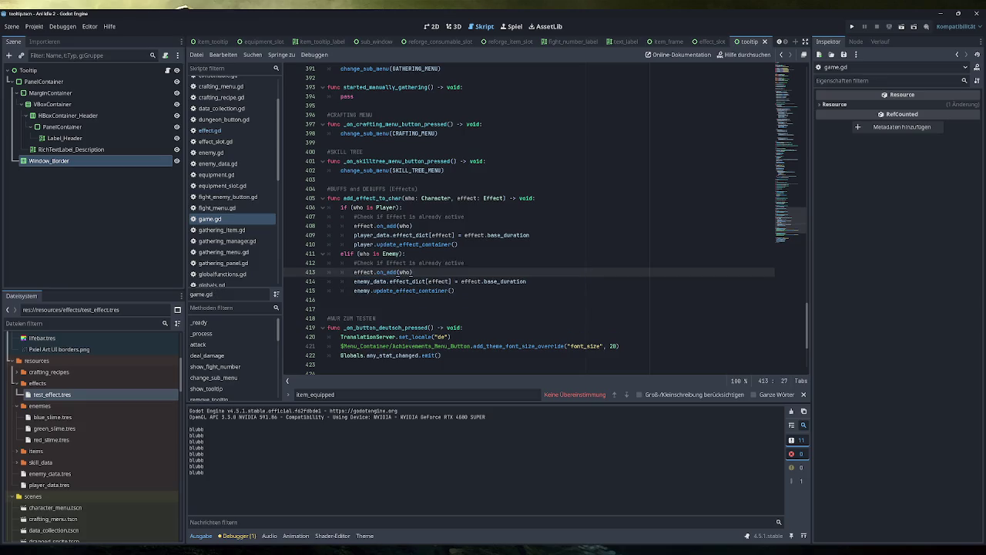
left_click(853, 27)
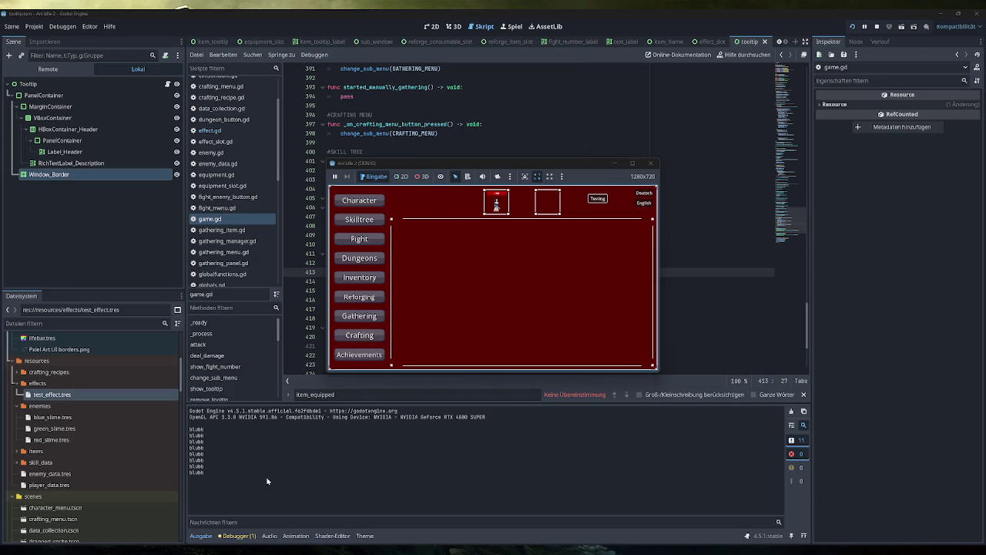
Minimize, restore and close the running game window, then switch to the Excalidraw drawing
left_click(210, 479)
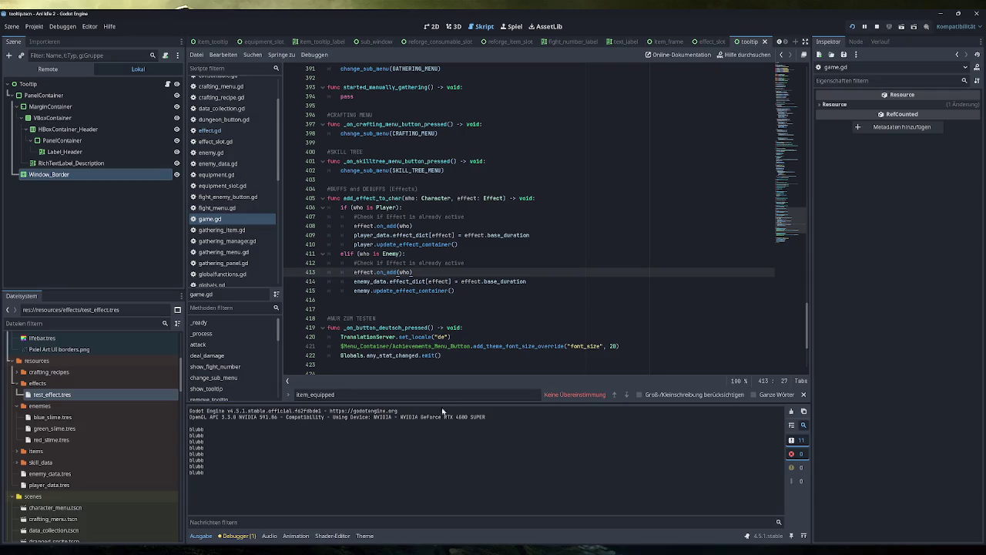
left_click(297, 554)
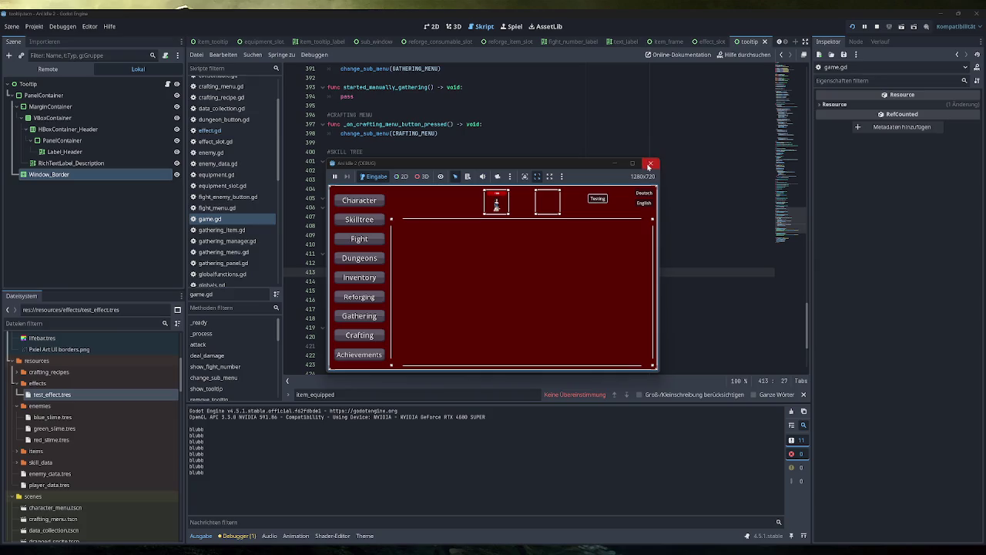
left_click(650, 163)
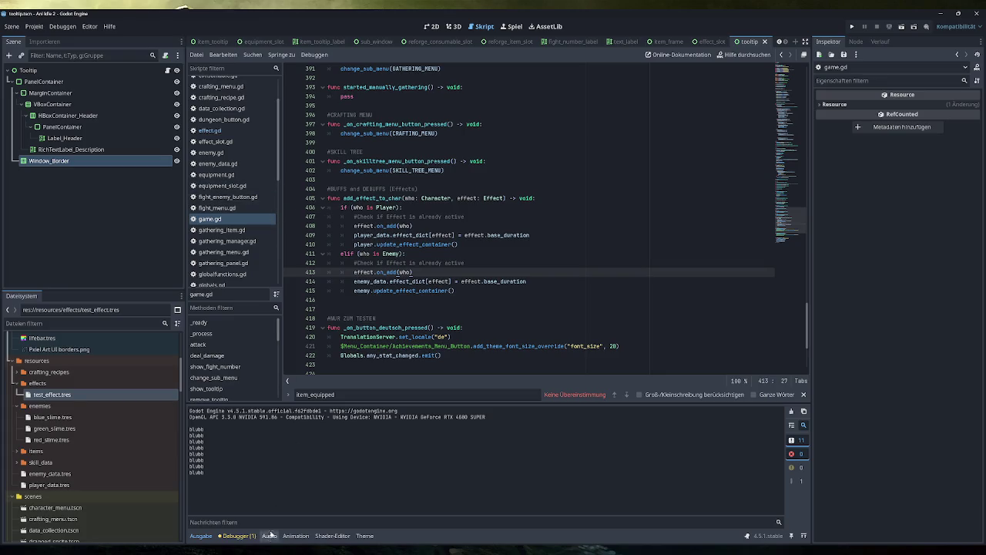
key("alt+Tab")
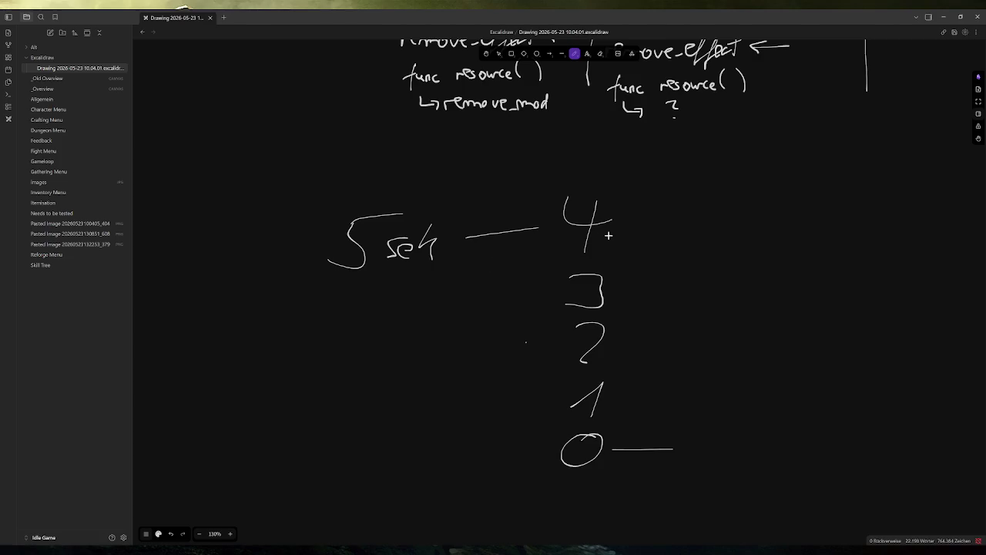
Switch from the Excalidraw countdown sketch back to game.gd in Godot
key("alt+Tab")
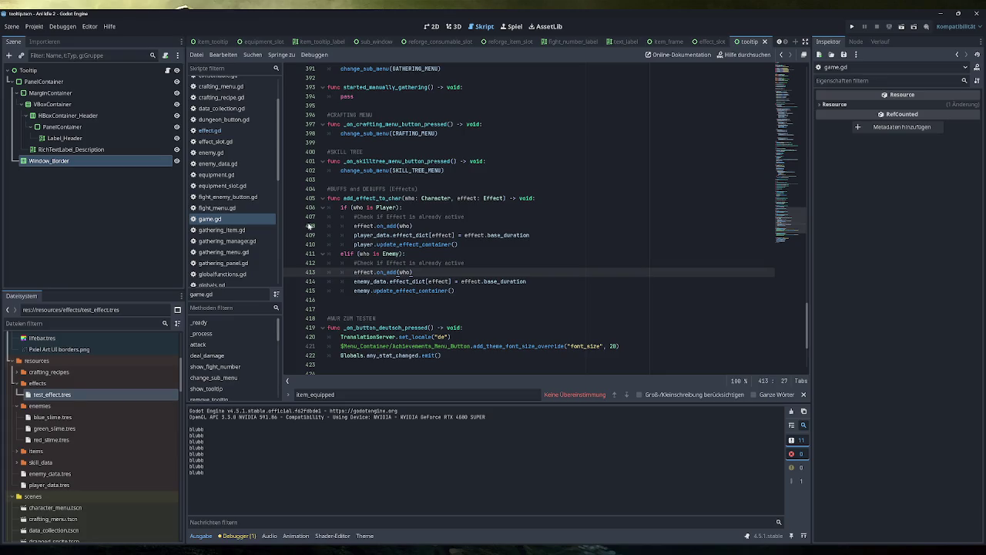
Scroll game.gd up to the _process function and its buff/debuff duration loop
scroll(231, 202, "down", 2)
scroll(231, 204, "up", 2)
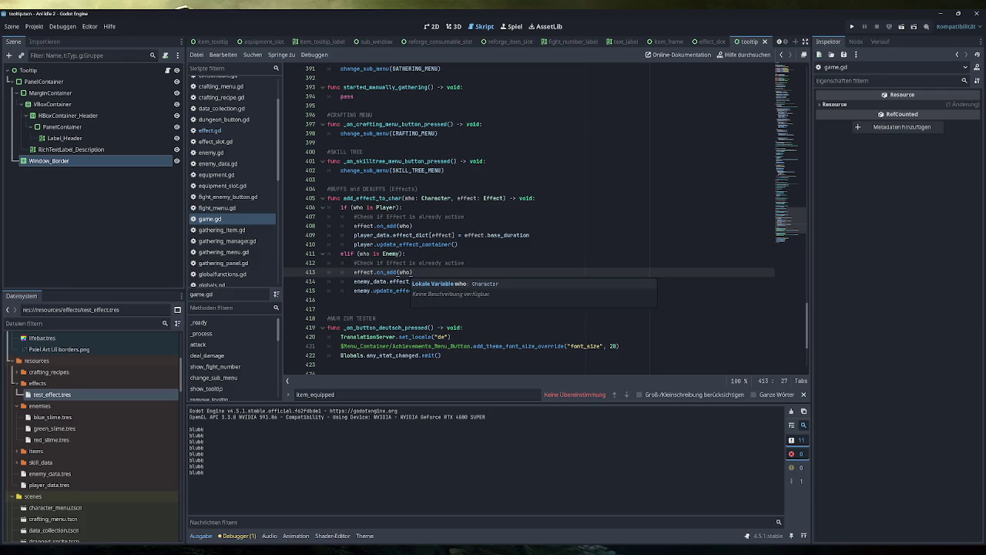
scroll(404, 273, "up", 9)
scroll(545, 220, "up", 8)
scroll(556, 220, "up", 9)
scroll(555, 220, "up", 7)
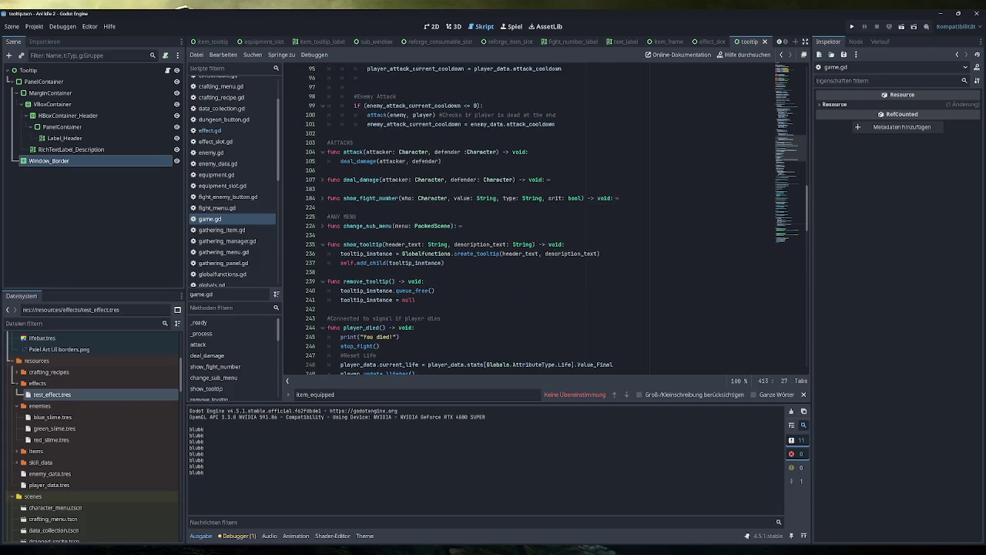
scroll(545, 220, "up", 17)
scroll(544, 220, "down", 4)
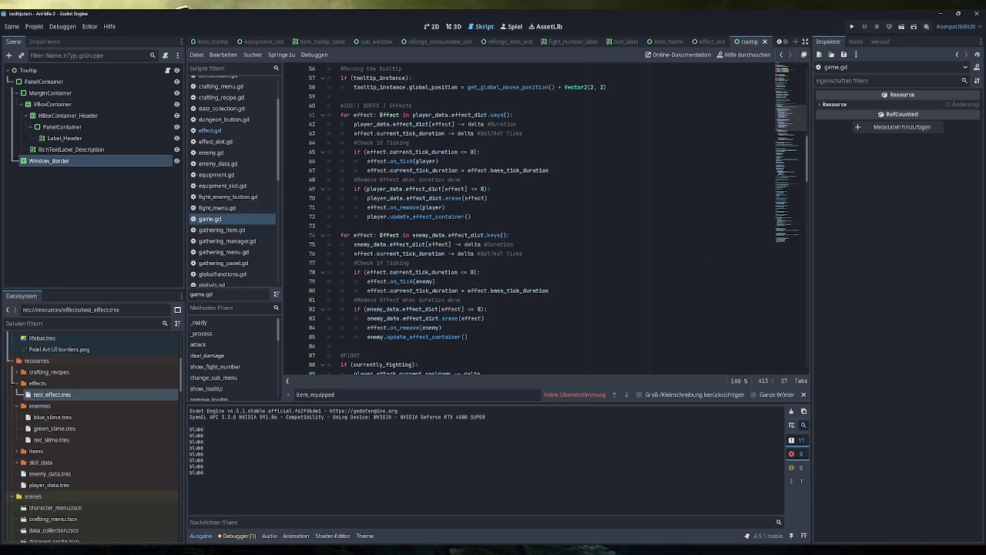
scroll(544, 220, "up", 1)
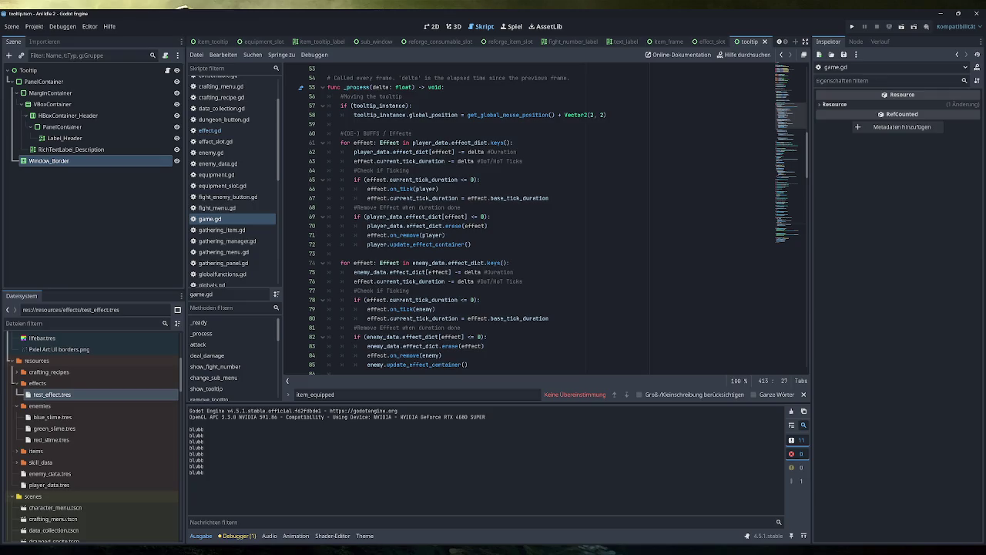
Start a print call below line 63 that outputs player_data.effect_dict[effect]
left_click(524, 161)
key("Return")
type("print(")
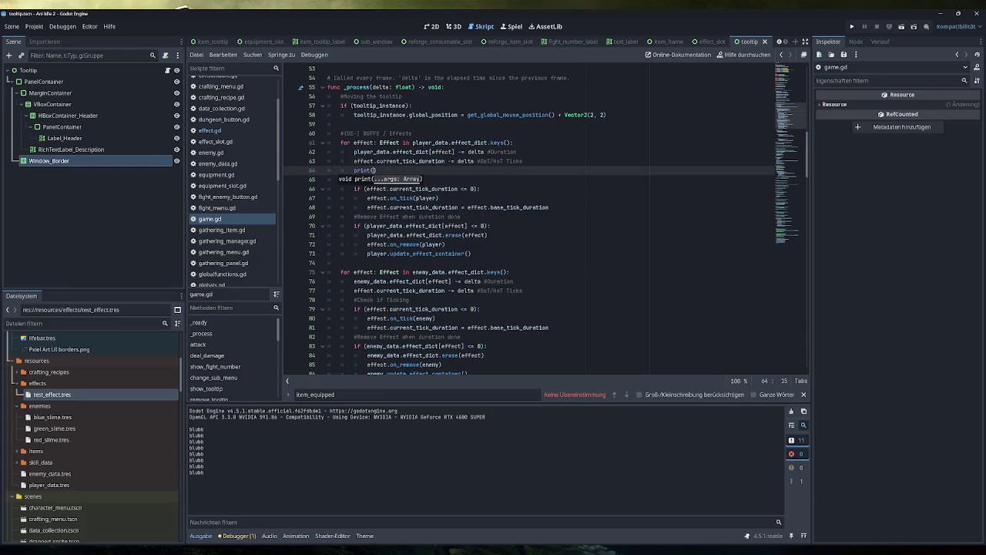
key("Up")
key("Up")
key("Down")
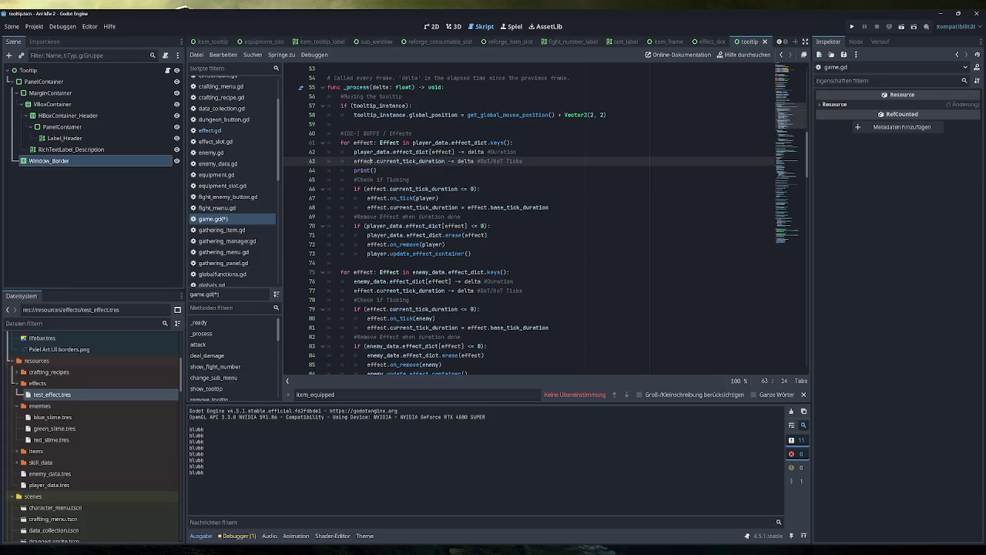
key("ctrl+c")
key("Down")
key("ctrl+v")
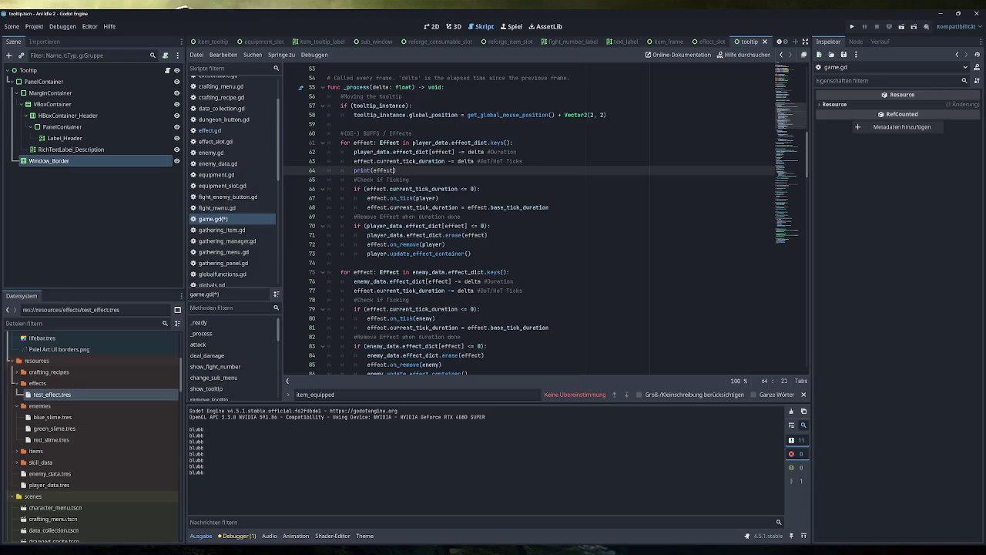
type(".")
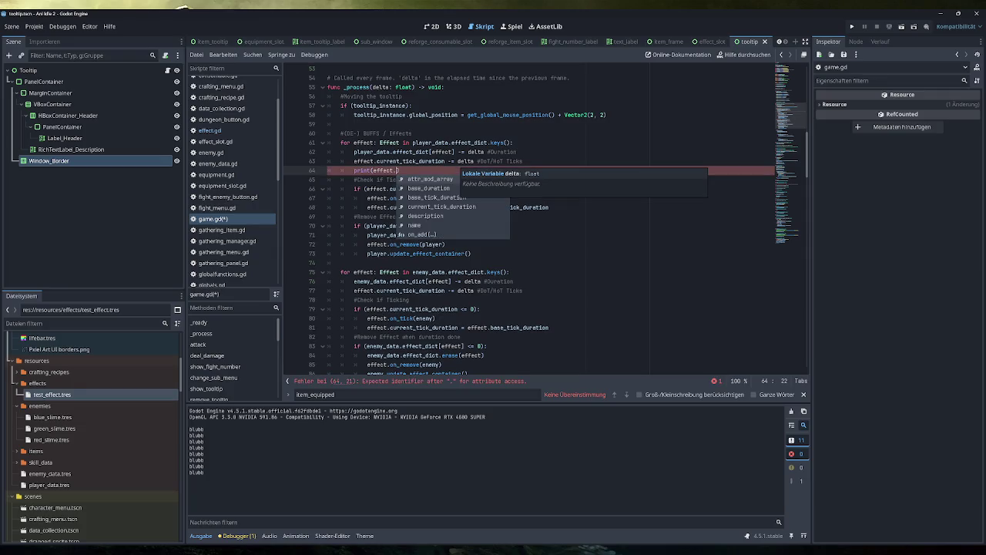
mouse_move(454, 152)
left_mouse_down()
mouse_move(354, 152)
mouse_move(372, 170)
left_mouse_up()
key("ctrl+c")
key("ctrl+v")
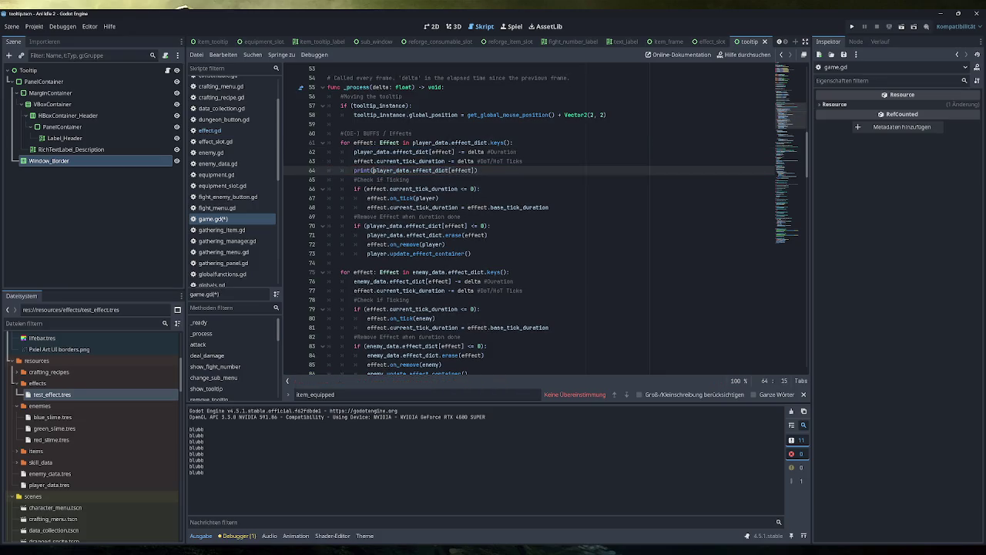
Finish the print with 'Duration: ' and ' | Tick_Duration: ' str(effect.current_tick_duration), then save
type("\"Duratio")
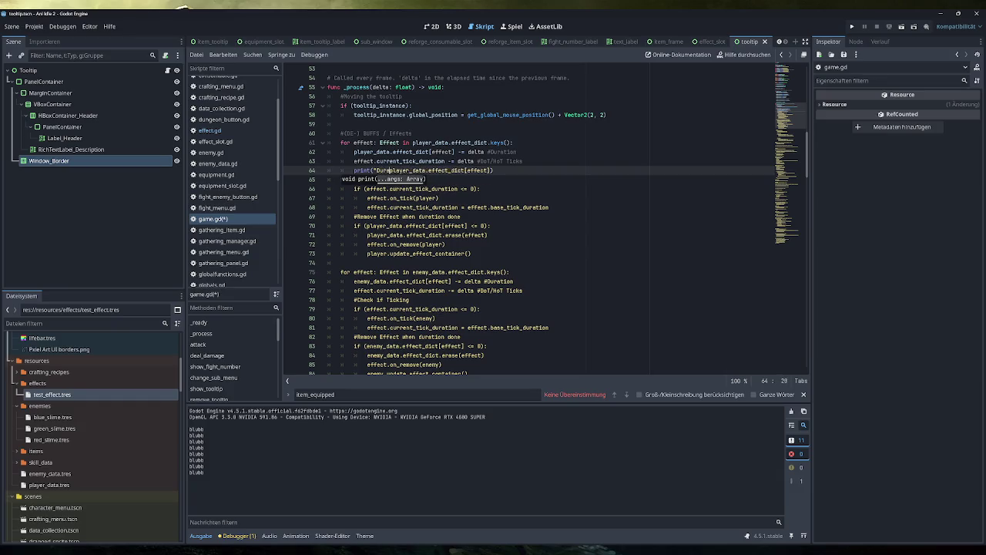
type("n\"")
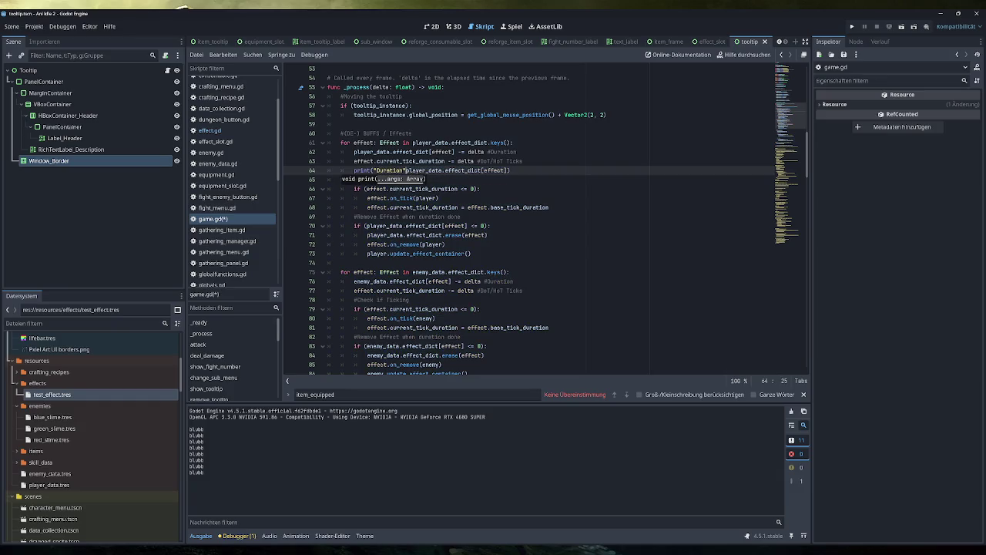
key("BackSpace")
type(": \" + str(")
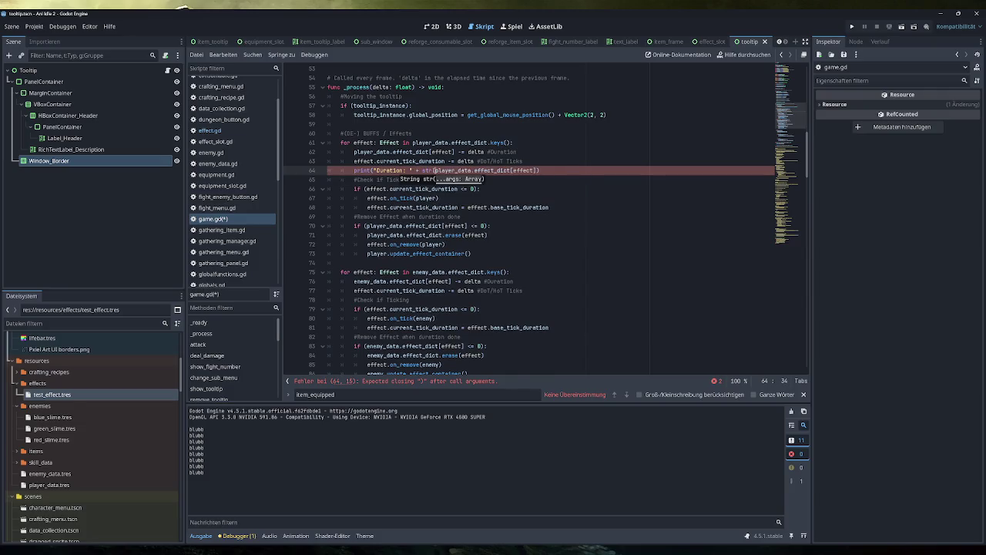
left_click(538, 171)
type("))")
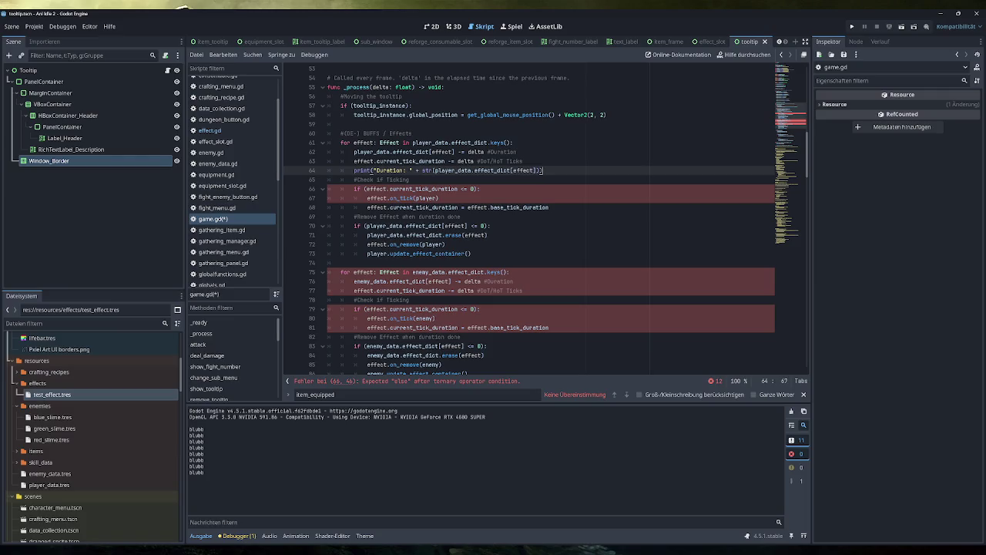
key("BackSpace")
type("+ \"")
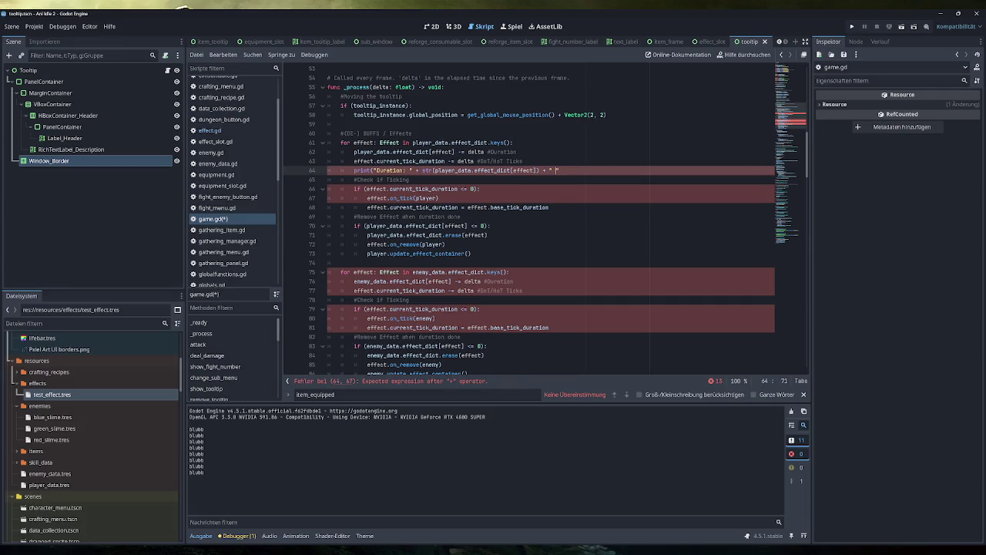
type(" | ")
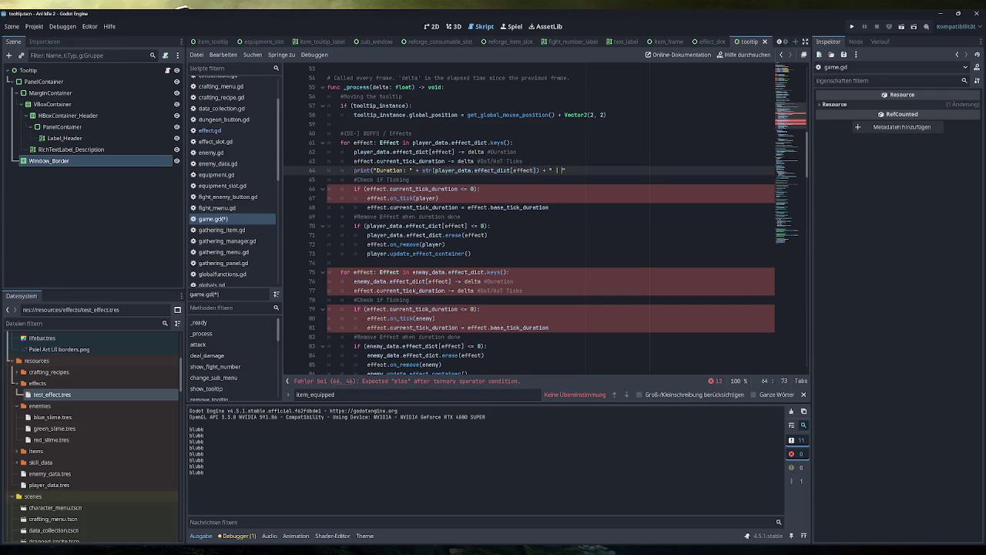
type("Tick_Dura")
type("tion:")
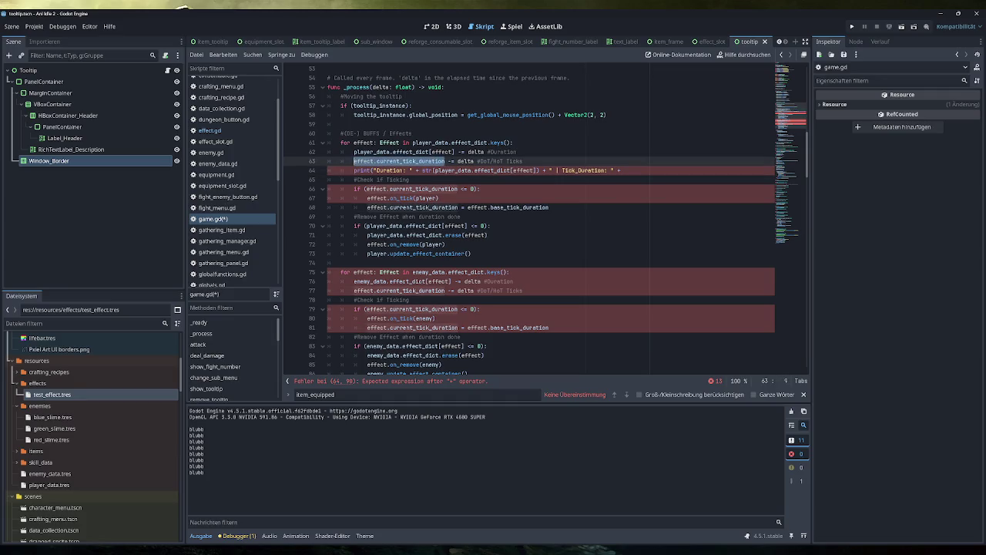
type("str(effect.current_tick_duration)")
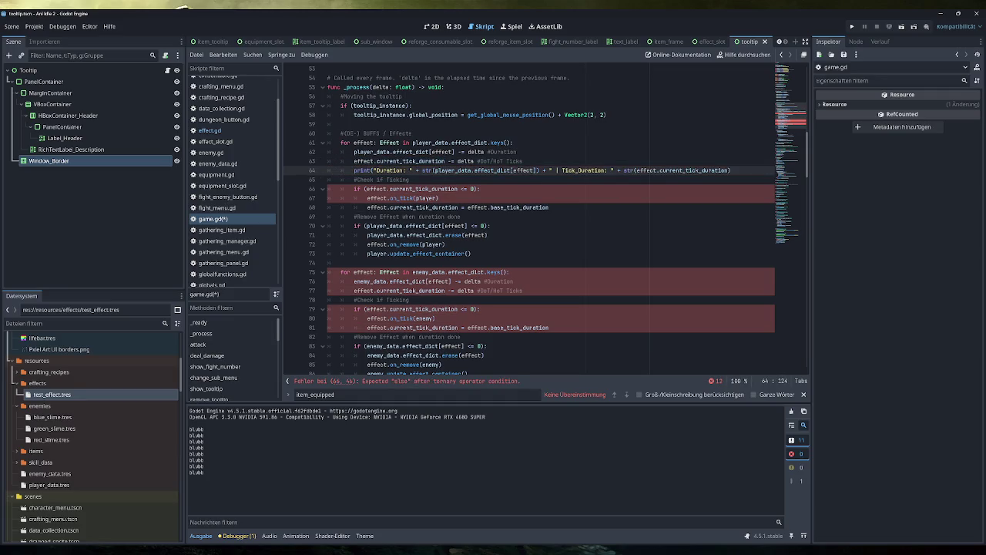
type(")")
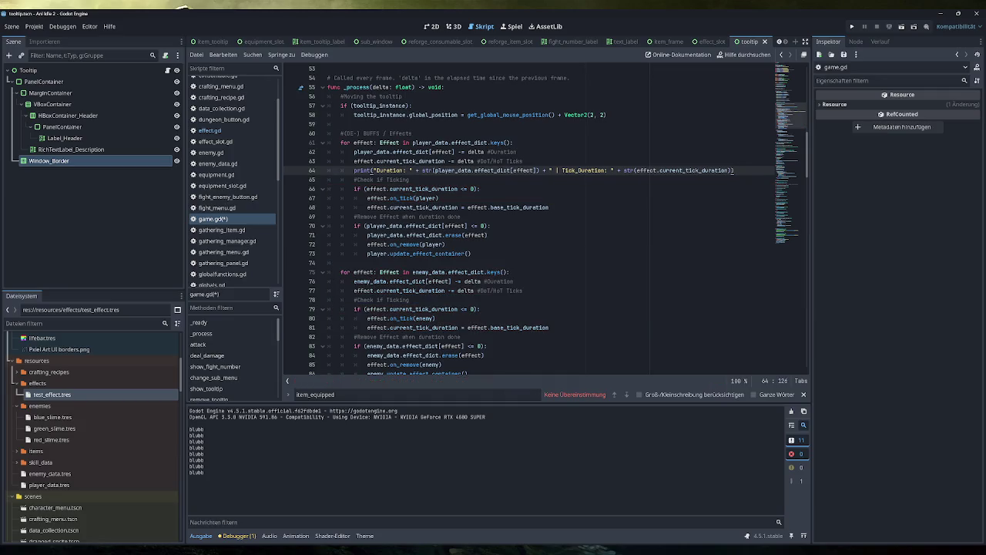
key("ctrl+s")
Run the game, trigger Testing, stop it, and relaunch with F5 to watch Duration output
left_click(851, 26)
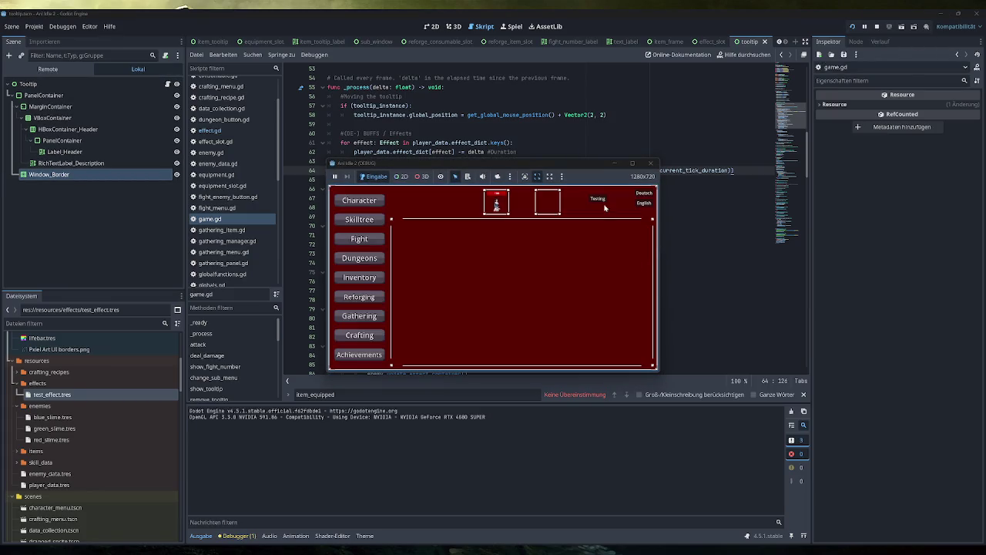
left_click(605, 202)
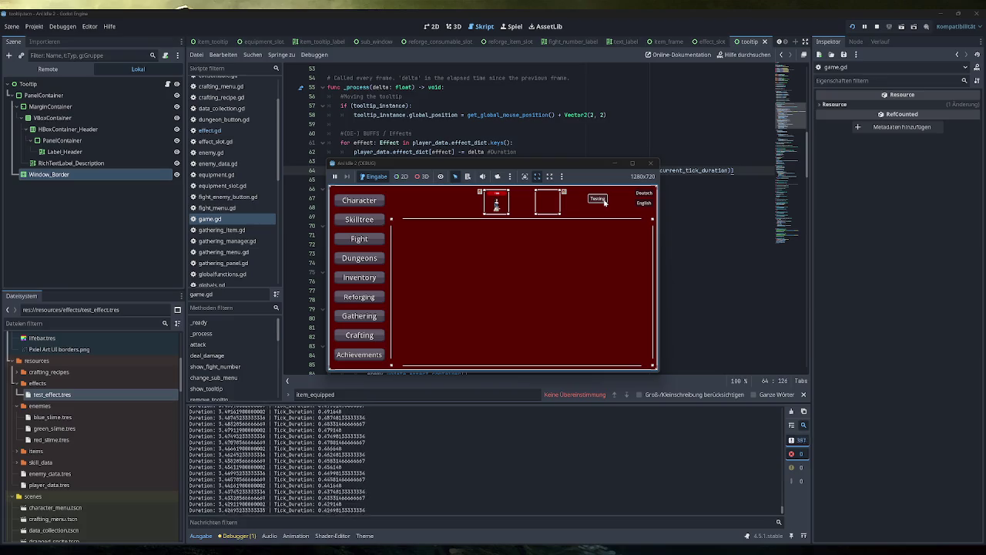
left_click(651, 163)
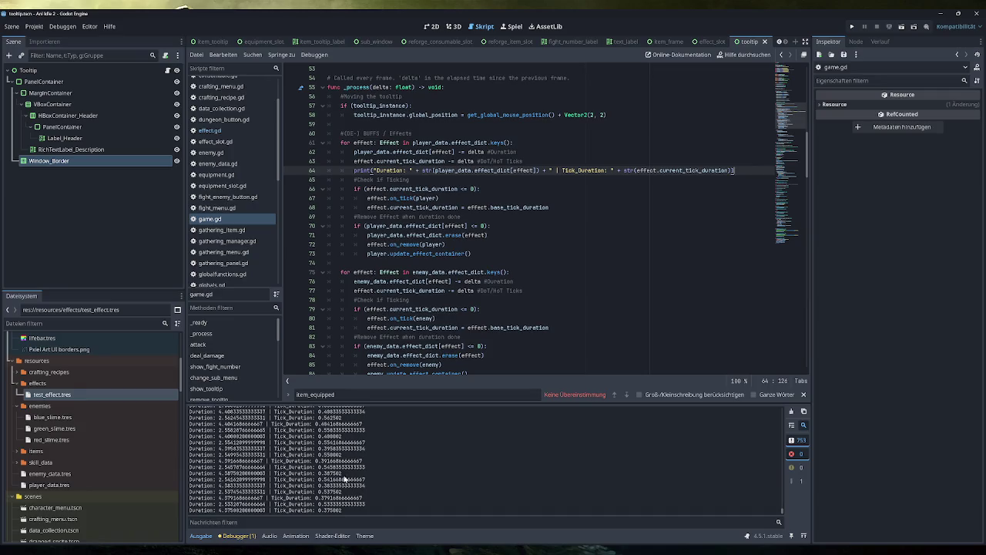
scroll(348, 479, "up", 10)
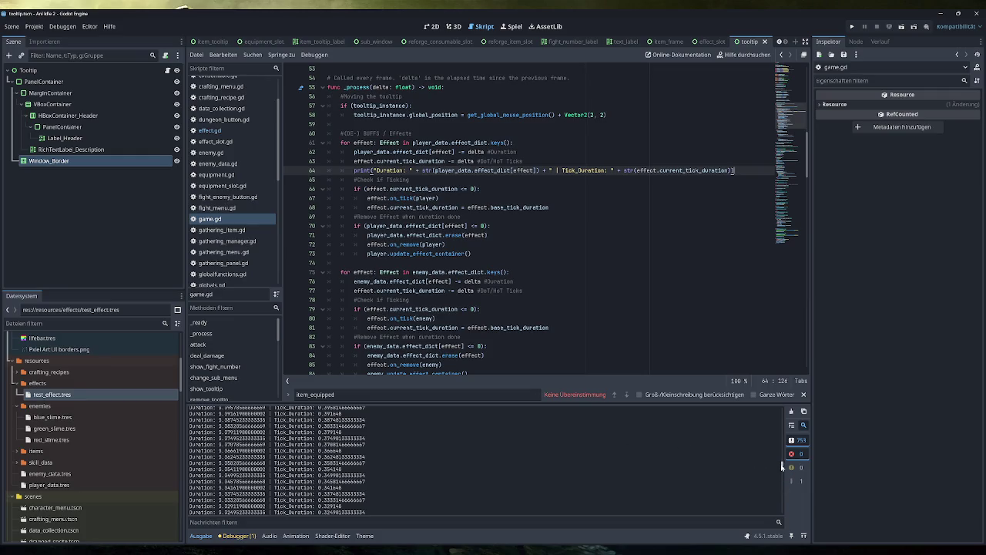
key("F5")
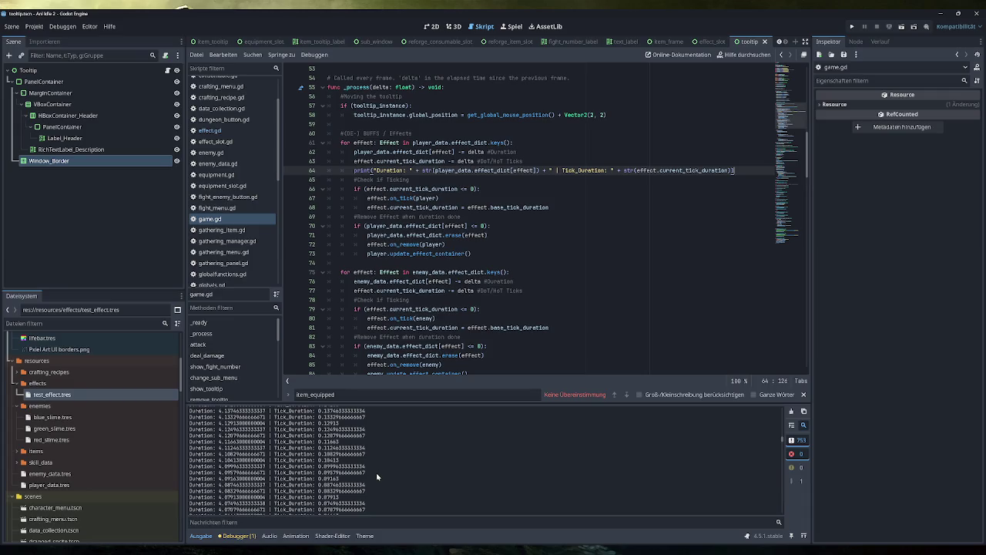
left_click_drag(341, 479, 188, 479)
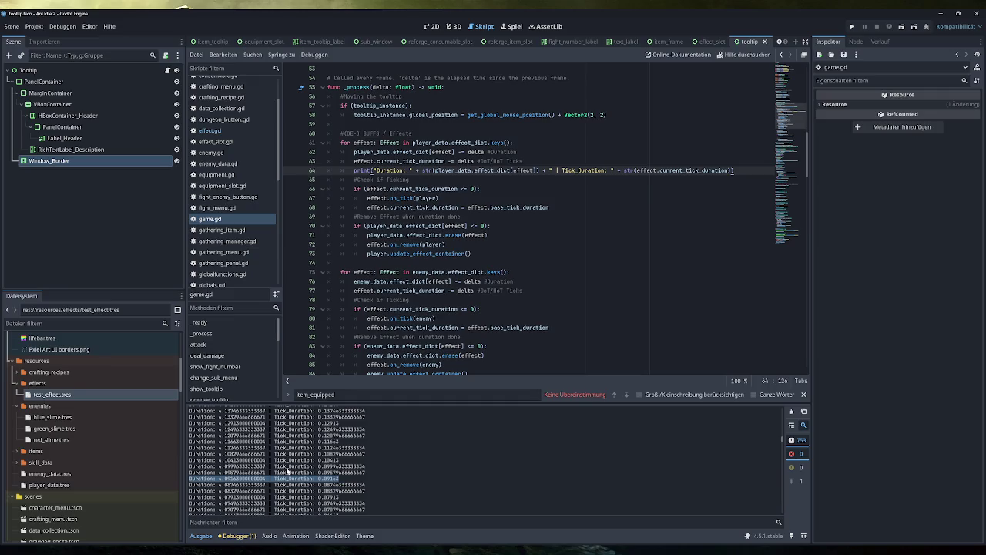
scroll(339, 473, "down", 4)
scroll(339, 474, "down", 5)
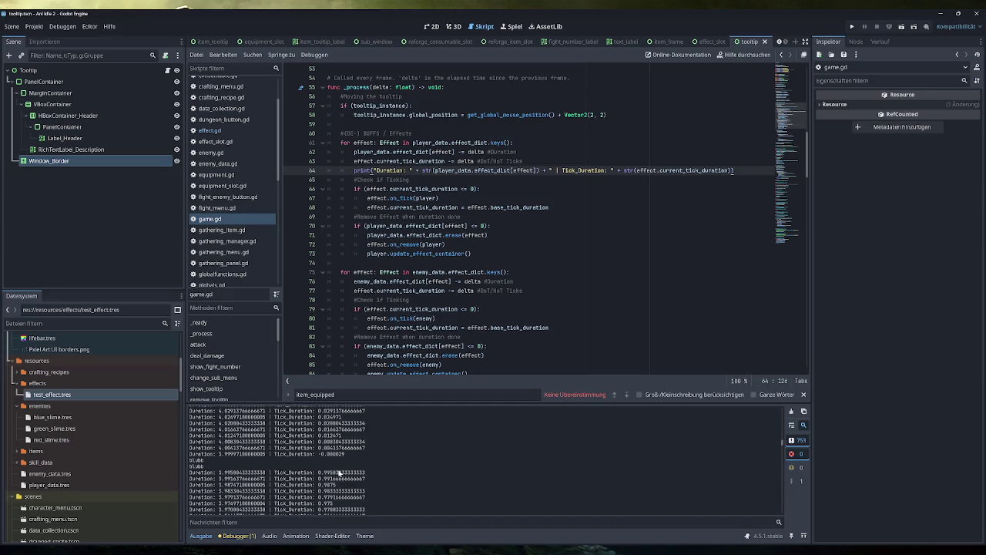
scroll(339, 474, "up", 1)
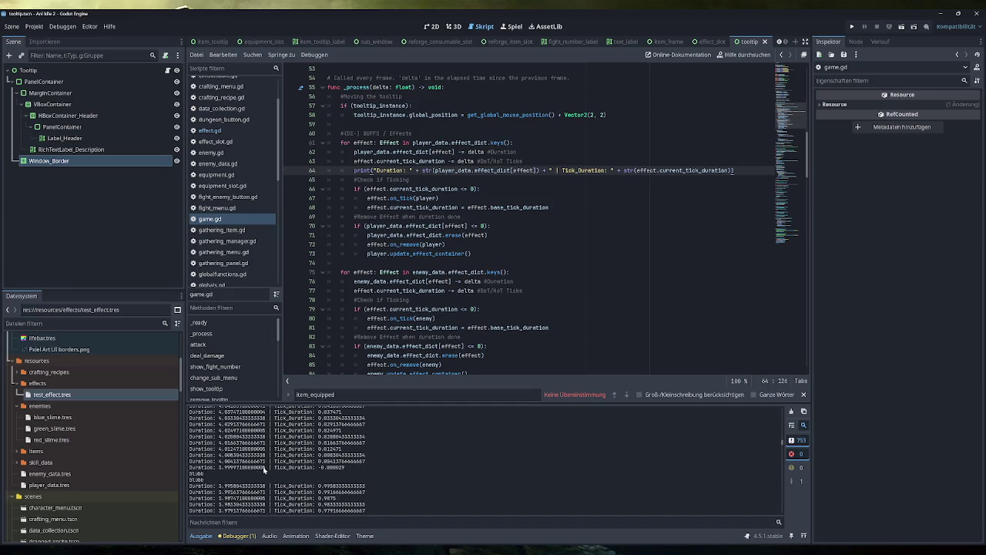
left_click_drag(265, 467, 190, 468)
left_click_drag(345, 468, 318, 468)
left_click_drag(218, 481, 190, 472)
scroll(312, 464, "down", 2)
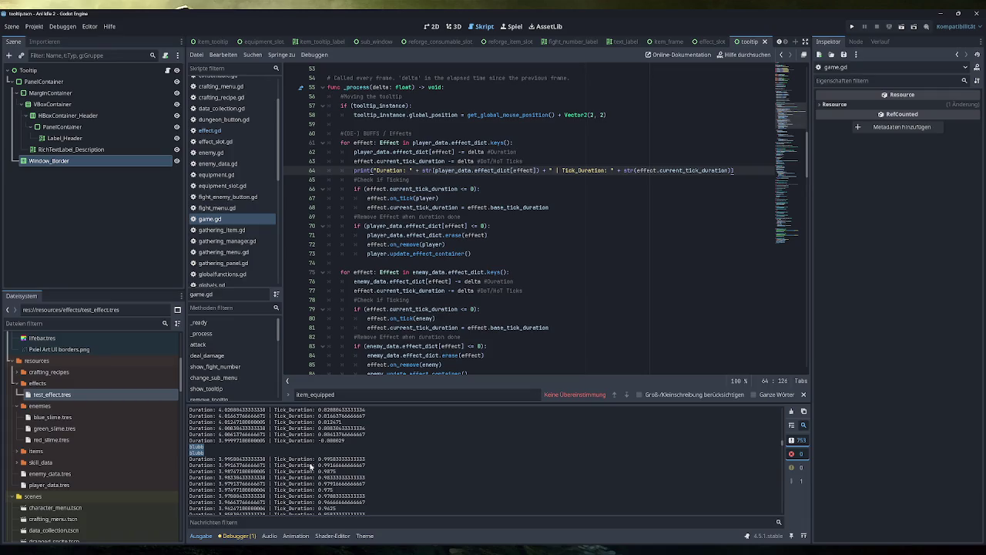
scroll(316, 461, "down", 2)
left_click_drag(364, 432, 230, 432)
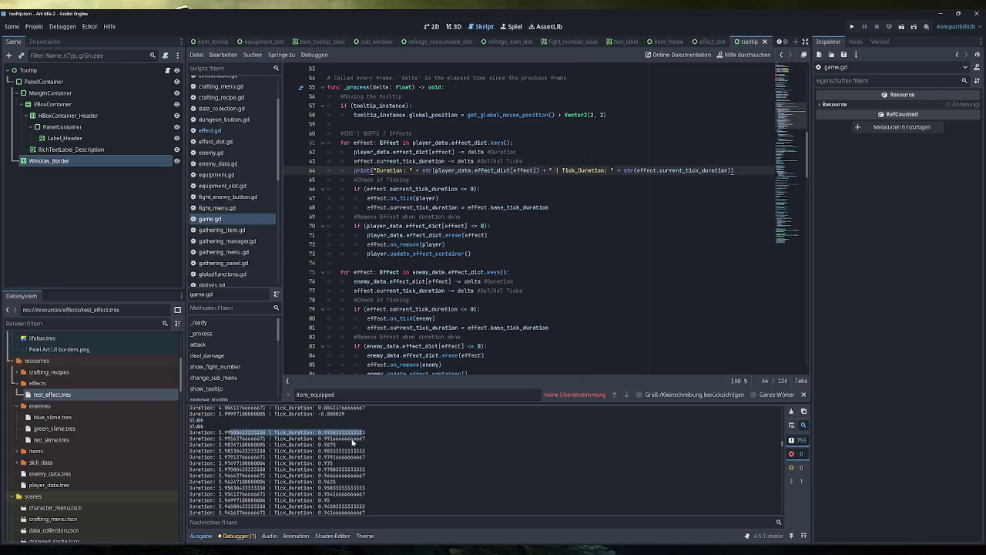
triple_click(358, 451)
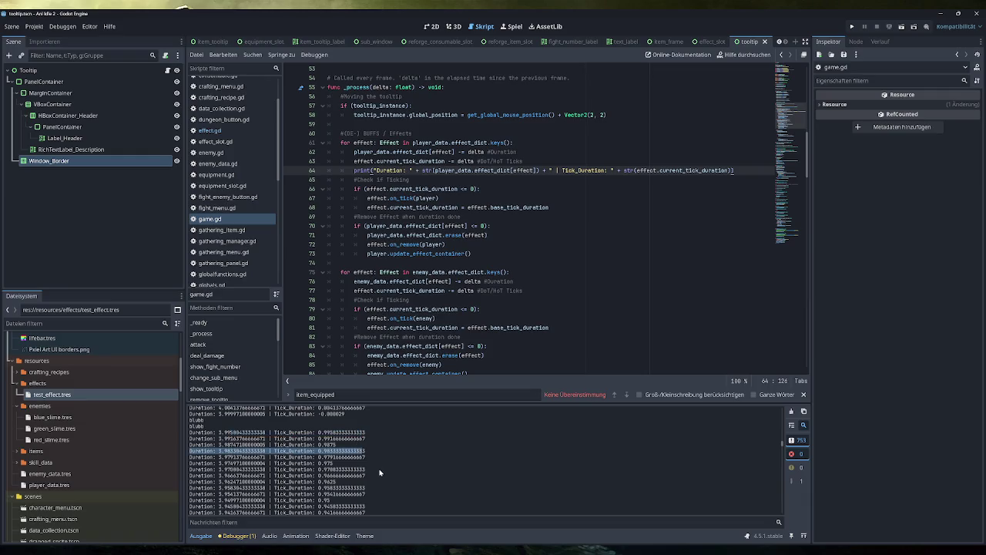
Restart the game, click Testing to apply the effect, then stop the game
left_click(852, 26)
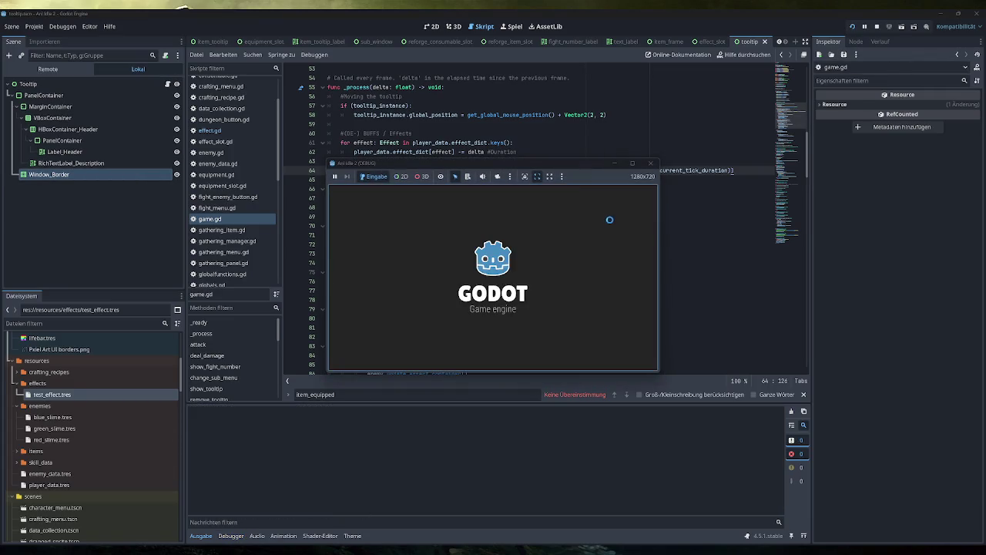
left_click(599, 199)
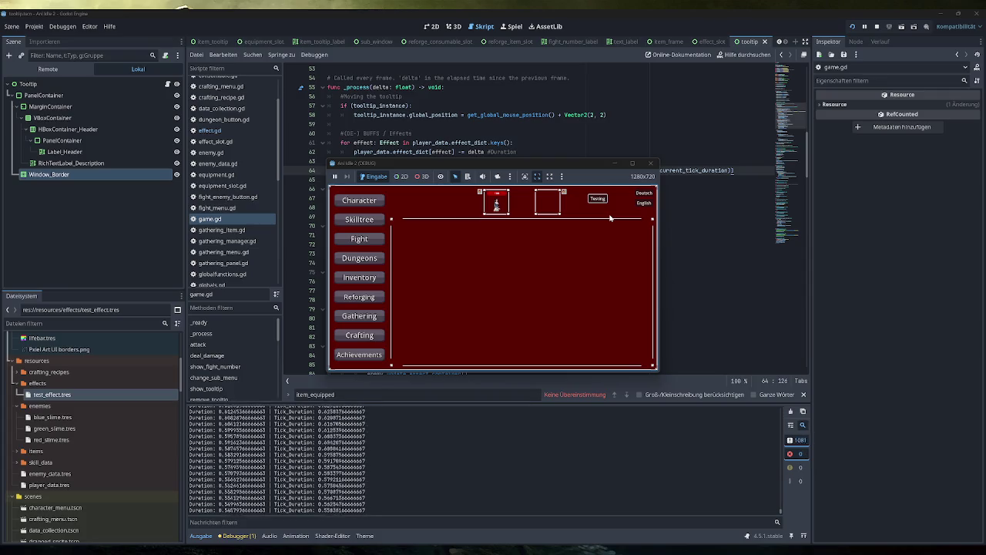
left_click(651, 164)
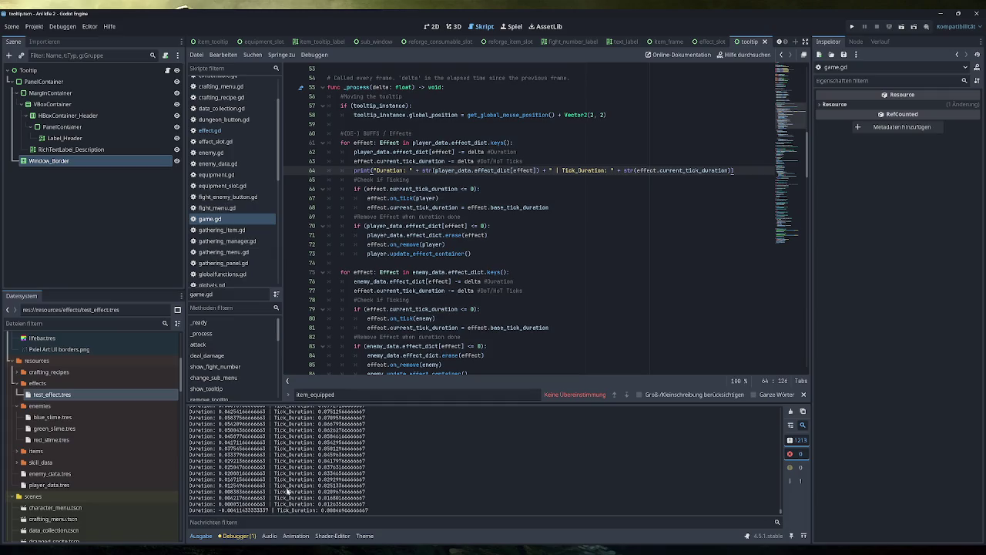
left_click_drag(266, 504, 362, 504)
left_click_drag(266, 504, 219, 504)
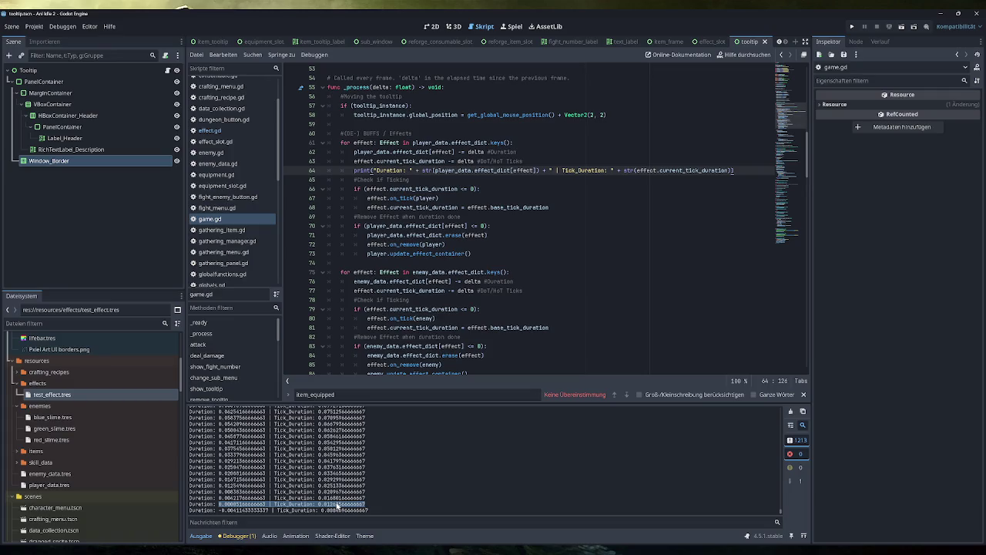
left_click_drag(270, 511, 217, 511)
left_click(365, 511)
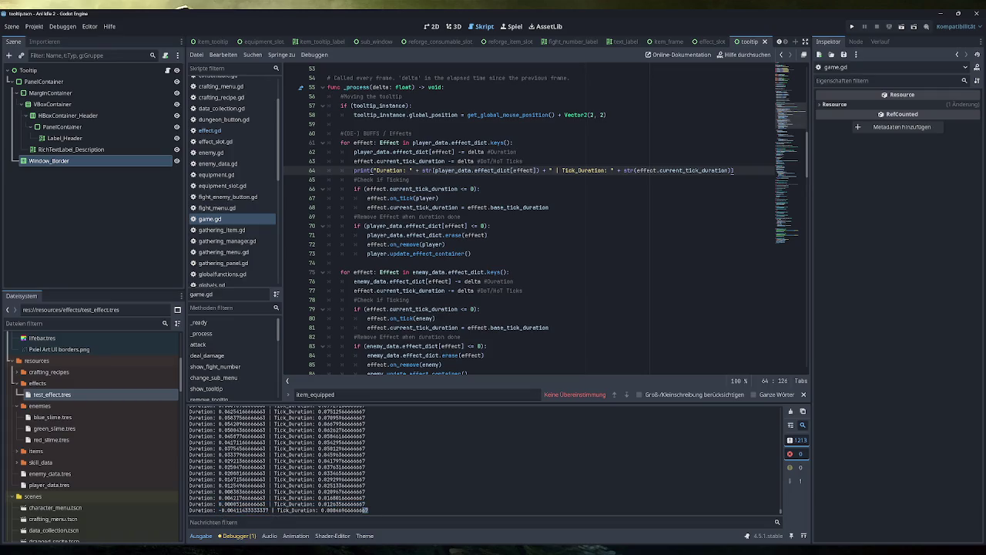
left_click_drag(320, 510, 368, 510)
left_click(373, 512)
key("shift+Home")
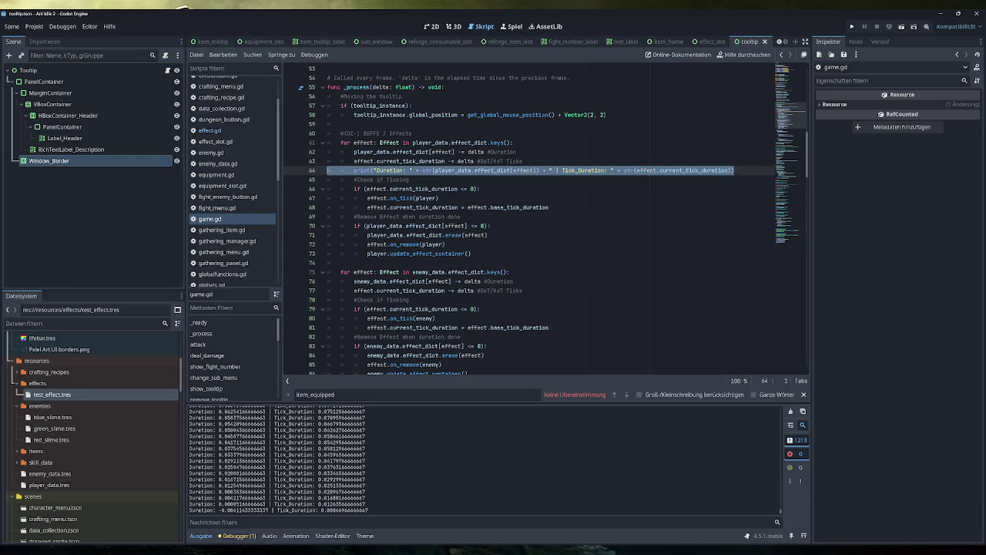
Delete the Duration/Tick_Duration print line below line 63 in game.gd
key("BackSpace")
key("BackSpace")
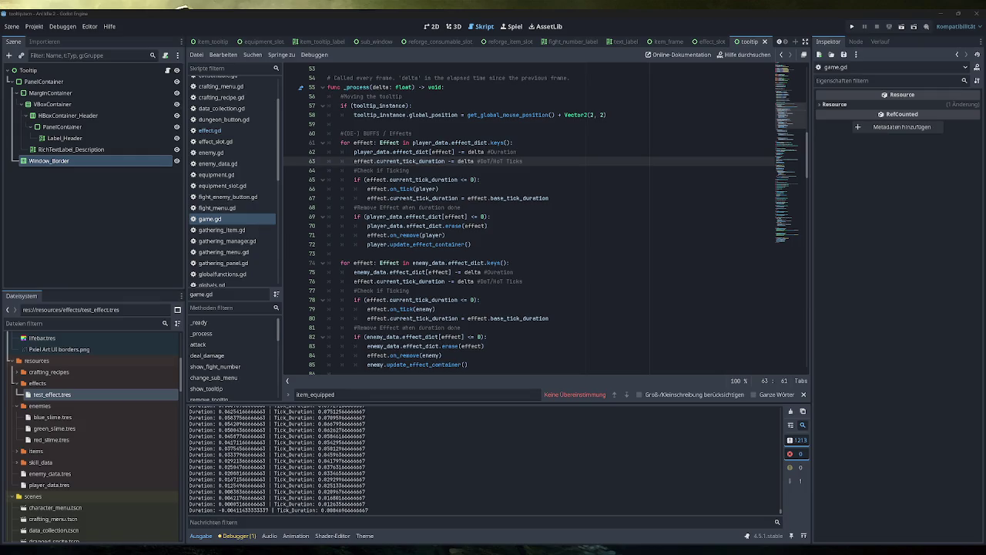
mouse_move(530, 198)
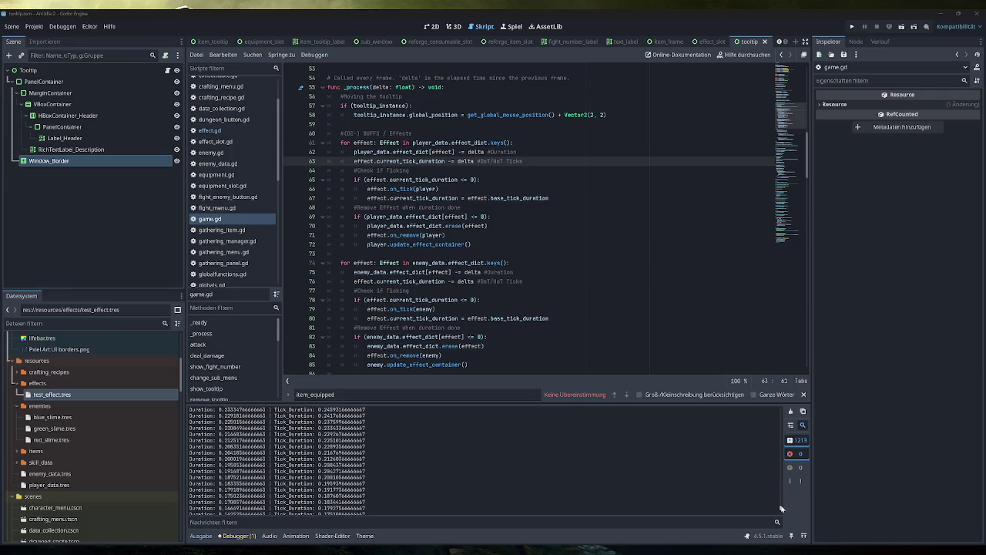
left_click_drag(781, 508, 781, 411)
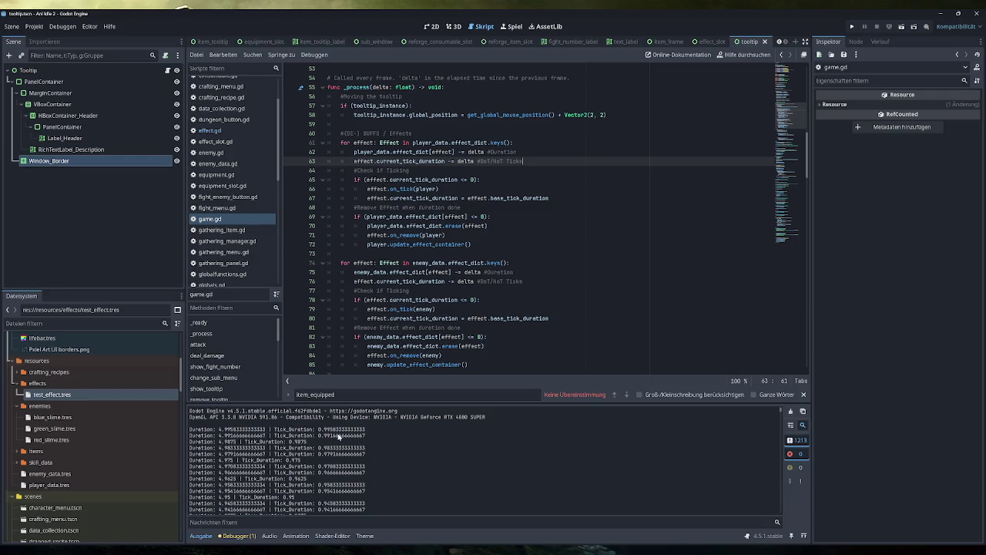
left_click_drag(366, 430, 227, 429)
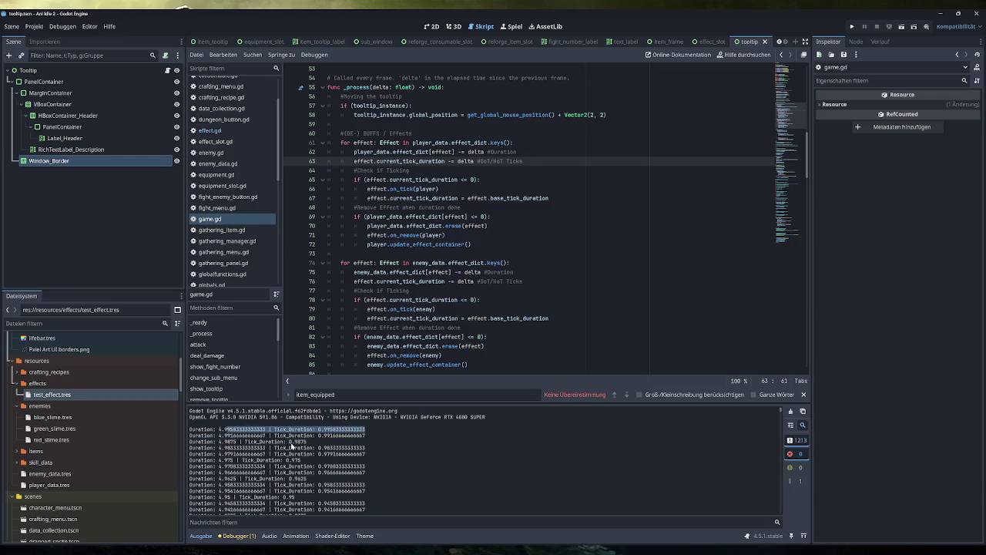
scroll(313, 447, "down", 3)
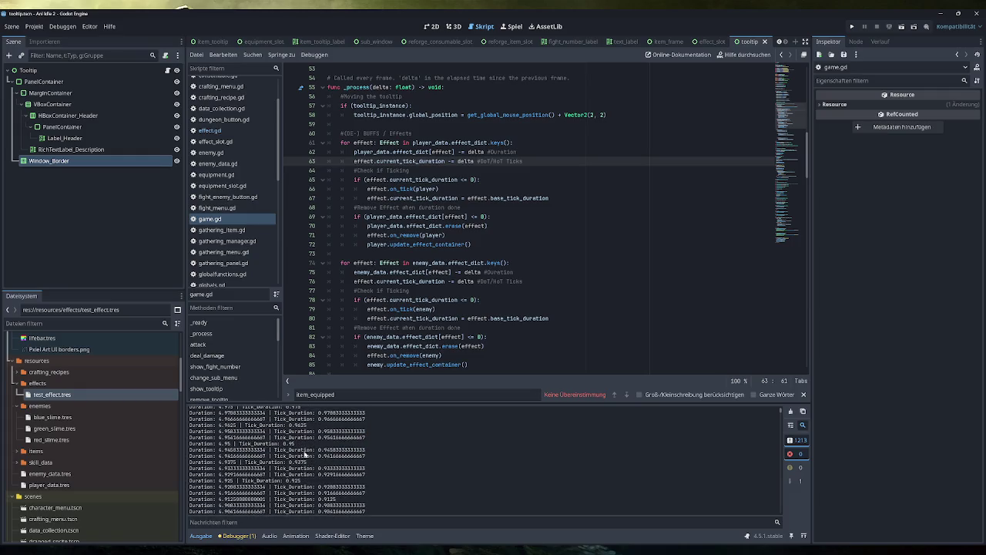
scroll(306, 454, "up", 3)
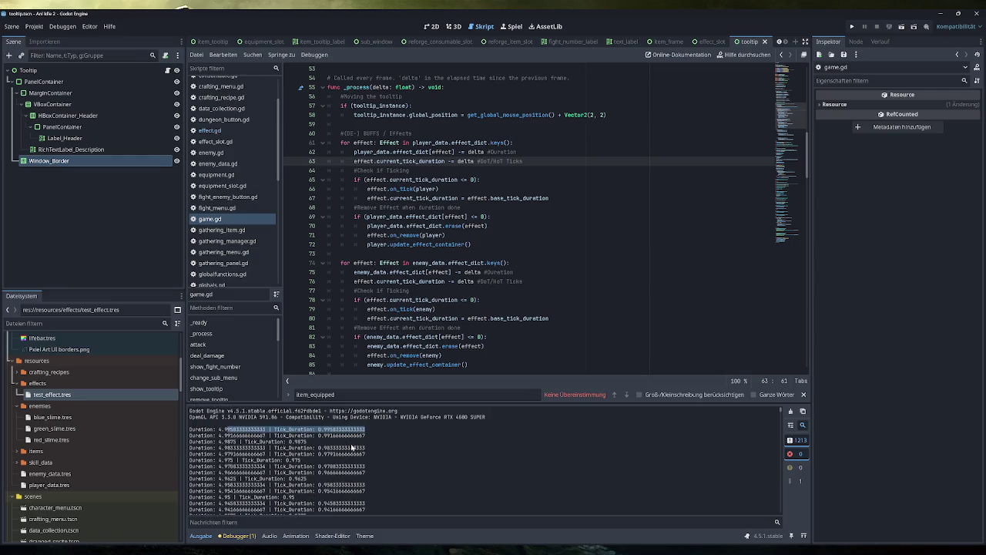
left_click_drag(365, 454, 252, 454)
left_click_drag(376, 469, 189, 467)
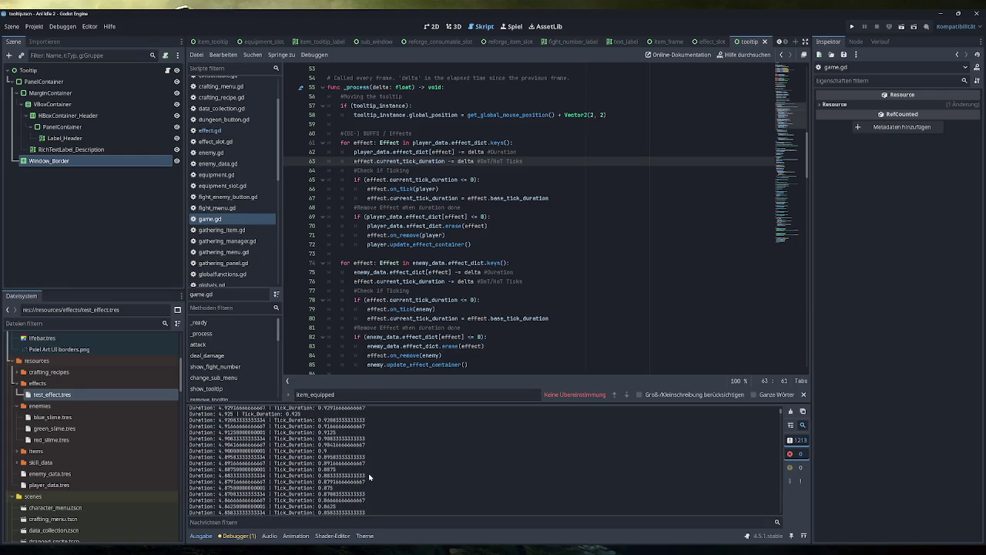
left_click_drag(336, 469, 206, 469)
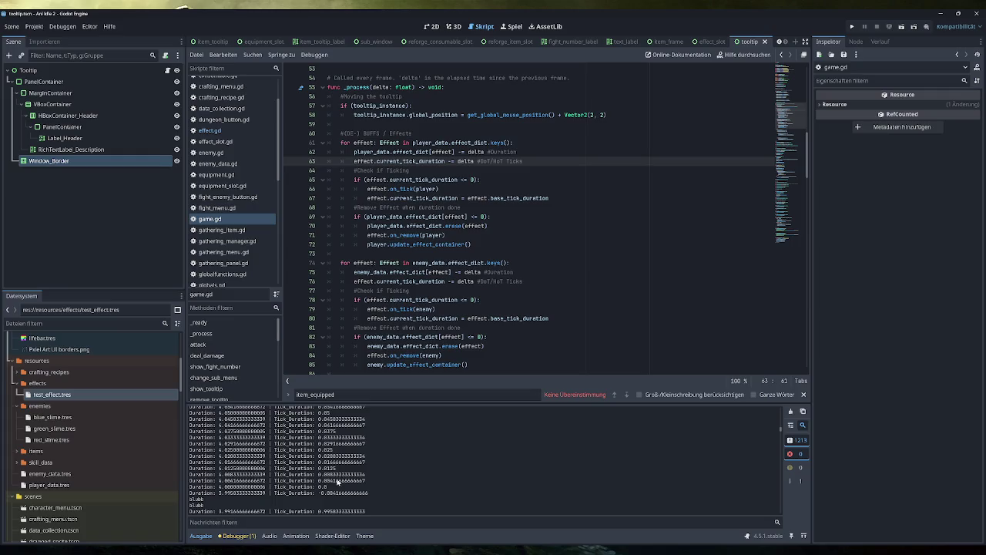
left_click_drag(330, 486, 191, 486)
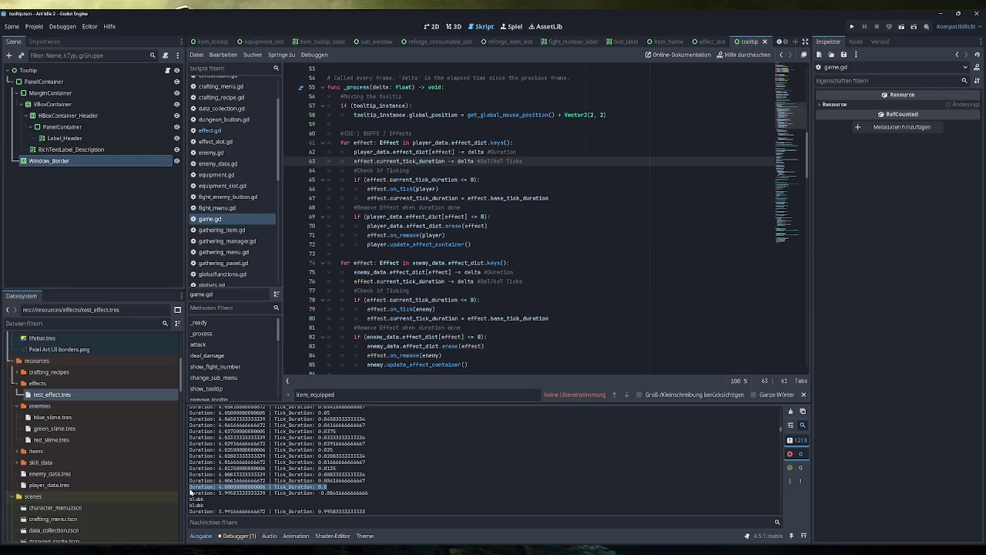
left_click(330, 478)
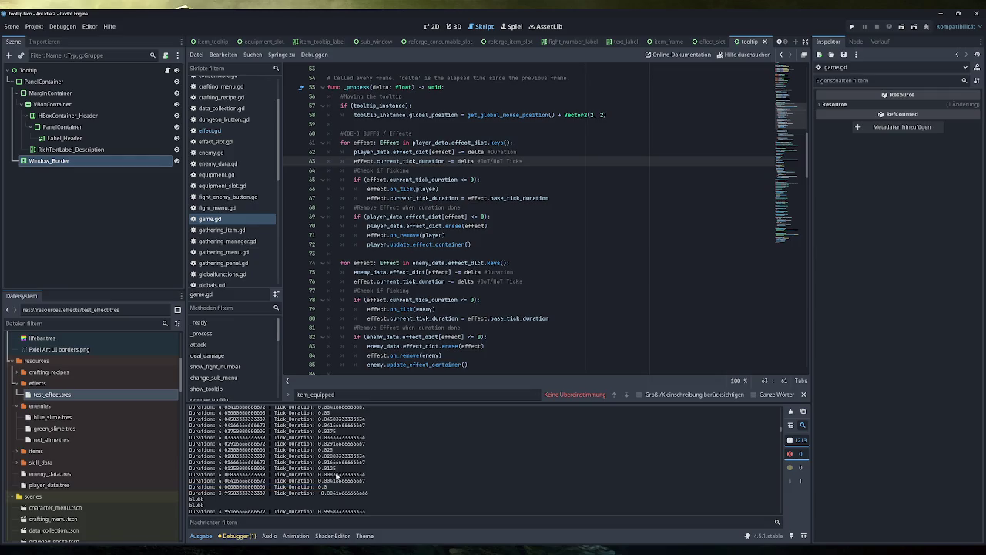
left_click_drag(336, 468, 230, 469)
left_click(263, 472)
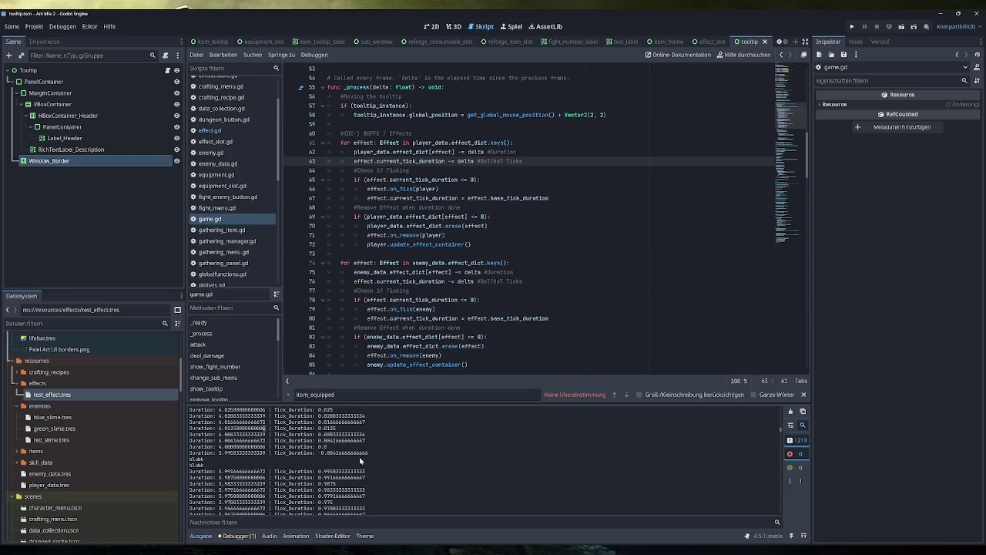
mouse_move(371, 461)
left_mouse_down()
mouse_move(189, 459)
mouse_move(211, 453)
left_mouse_up()
left_click_drag(370, 453, 242, 453)
left_click_drag(368, 453, 188, 453)
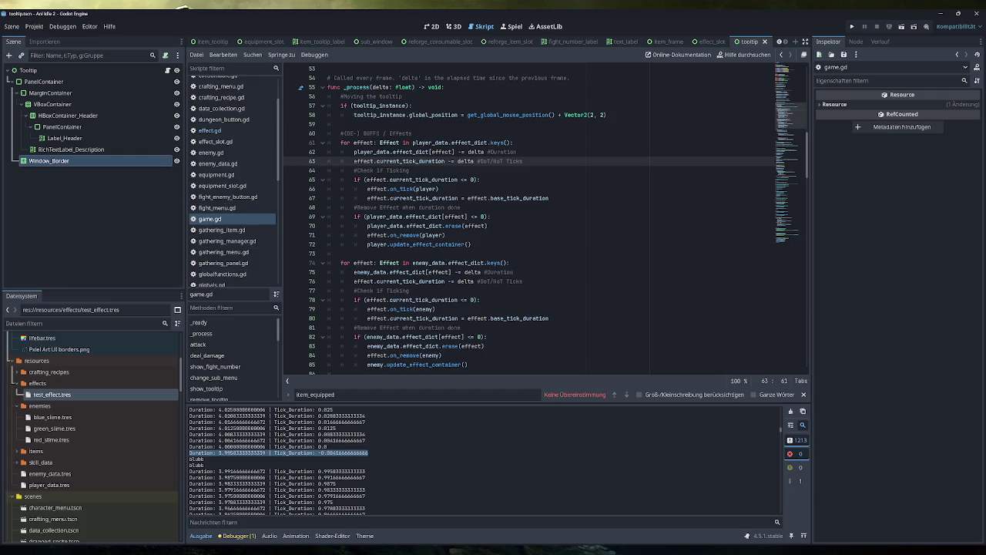
left_click_drag(328, 447, 189, 447)
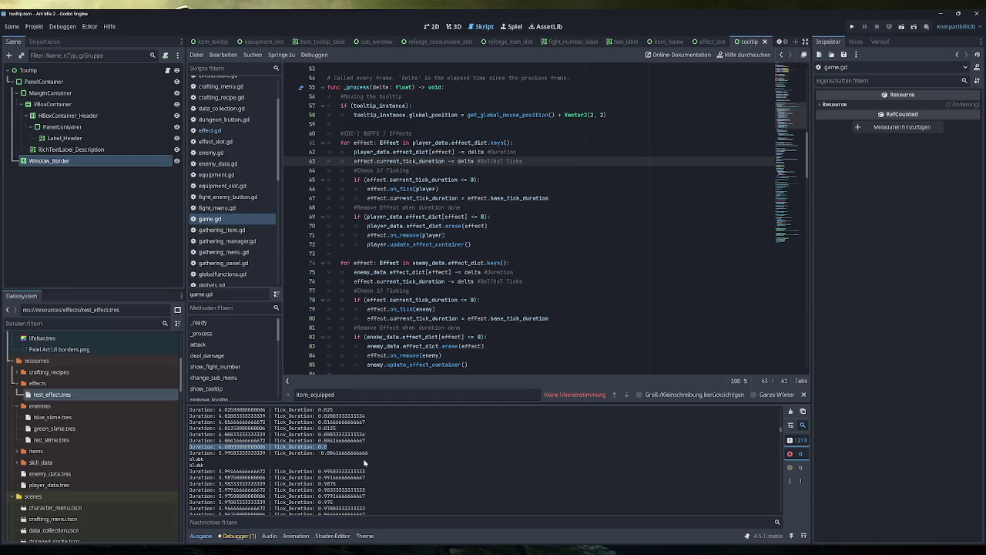
left_click_drag(327, 447, 322, 447)
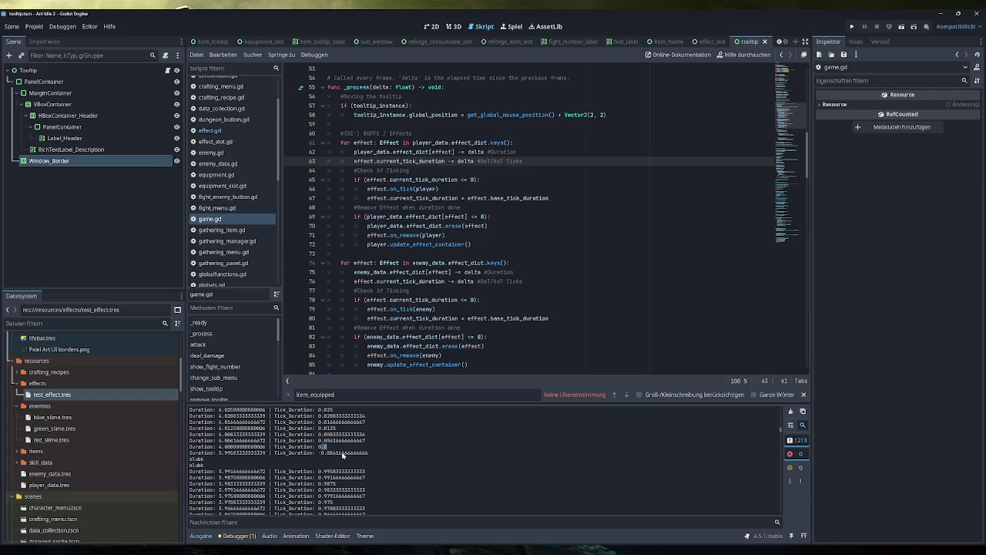
triple_click(342, 453)
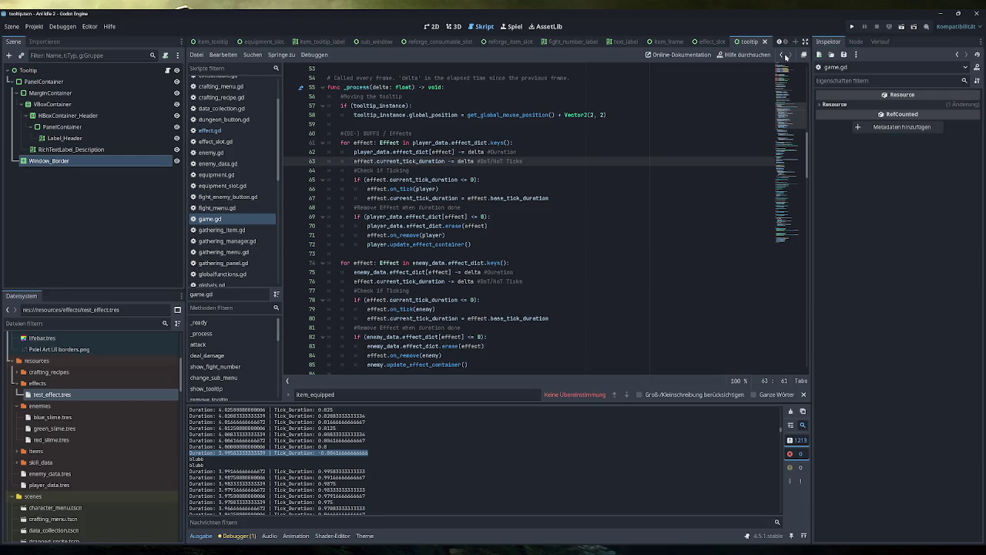
left_click(471, 179)
Make the player tick and expiry checks on lines 65 and 69 compare '<= 0.0'
type(".0")
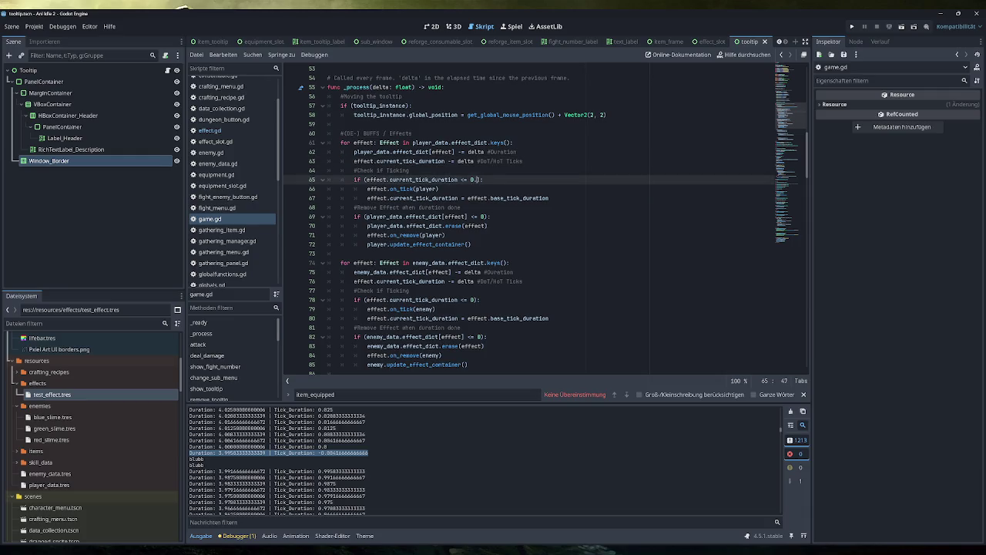
left_click(460, 207)
left_click(486, 216)
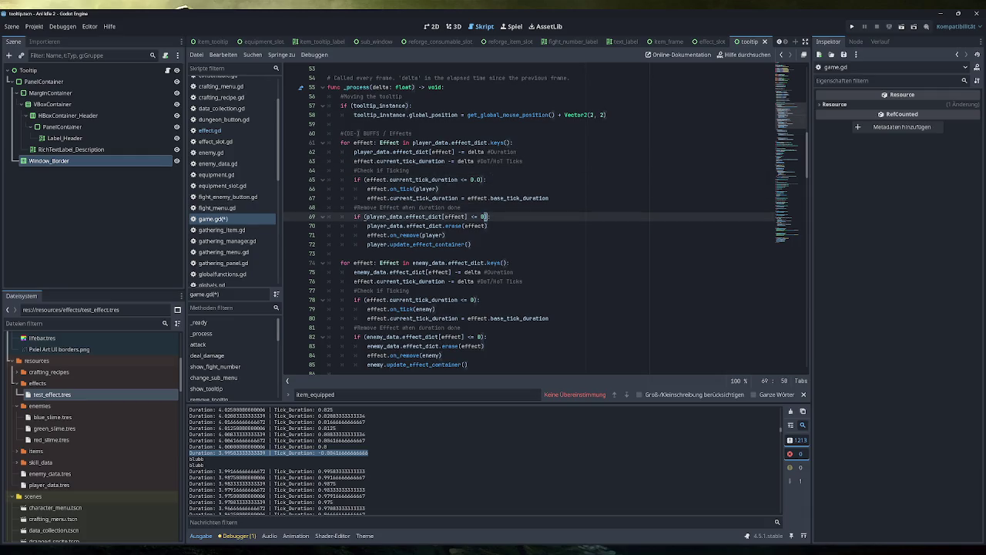
type("0.0")
key("Delete")
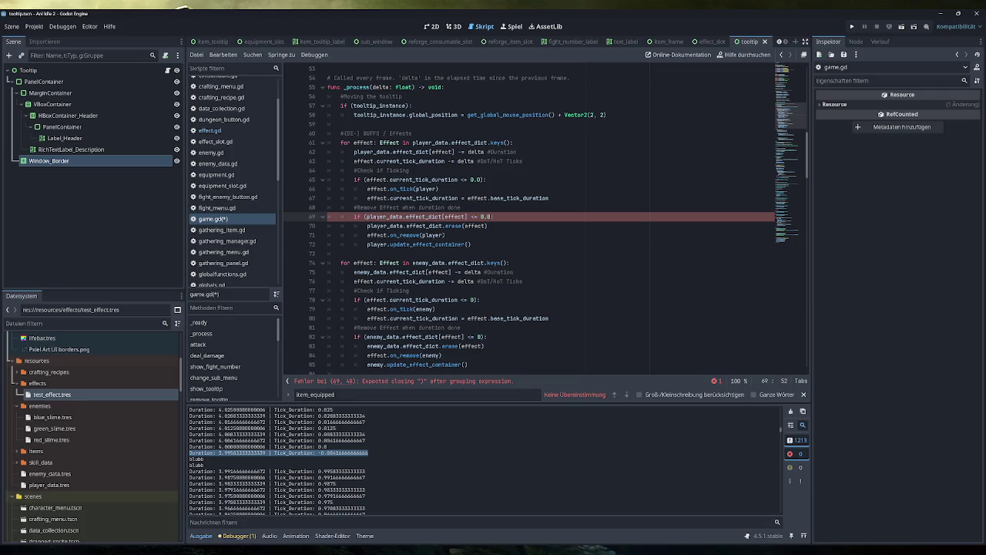
key("Delete")
key("Delete")
type(")")
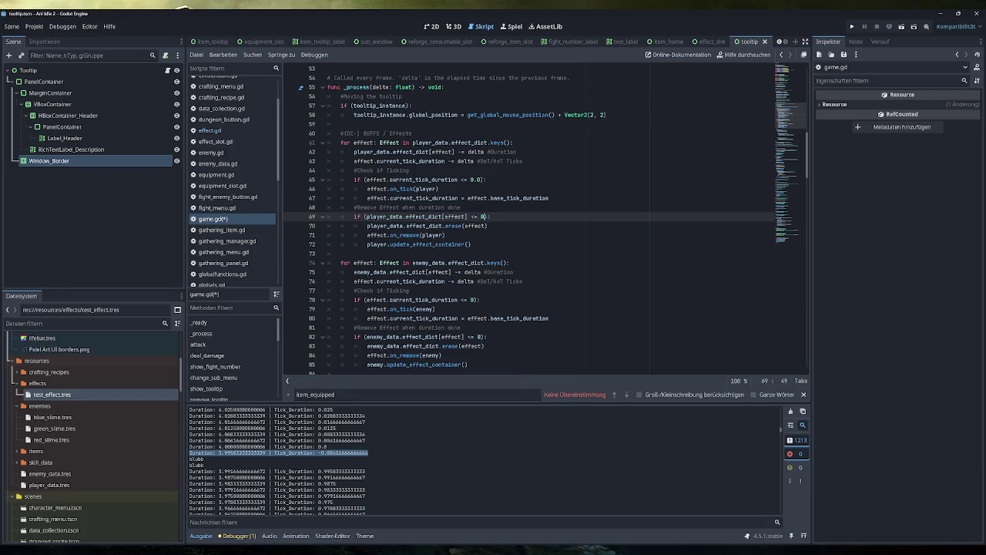
type(".0")
Change the enemy checks on lines 78 and 82 to '<= 0.0', then save, run and close the game
left_click(473, 299)
type(".0")
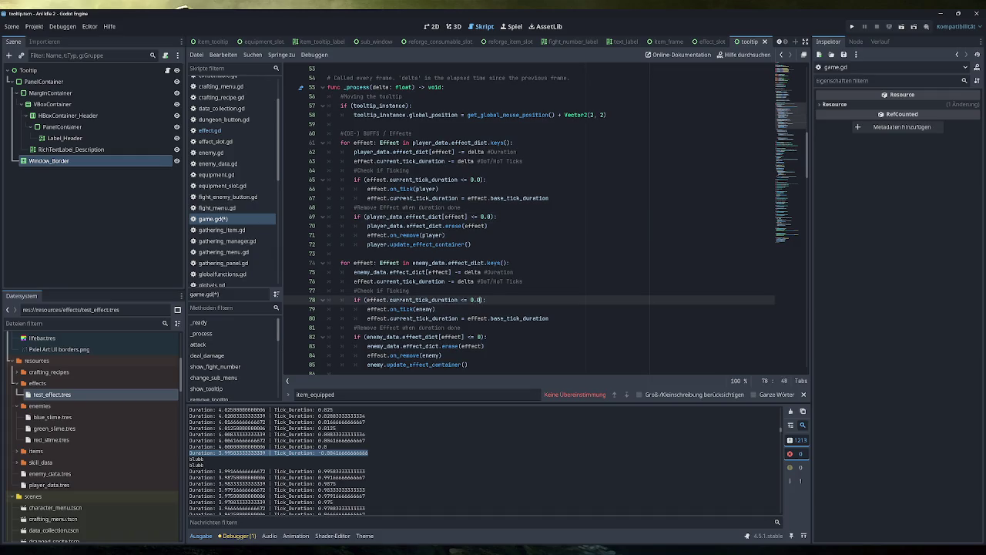
left_click(479, 336)
type(".0")
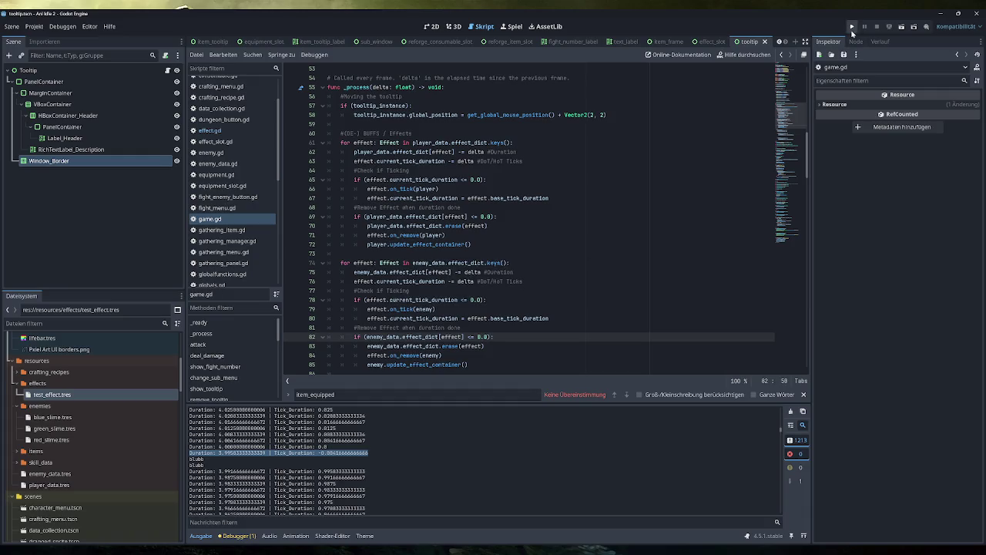
left_click(852, 26)
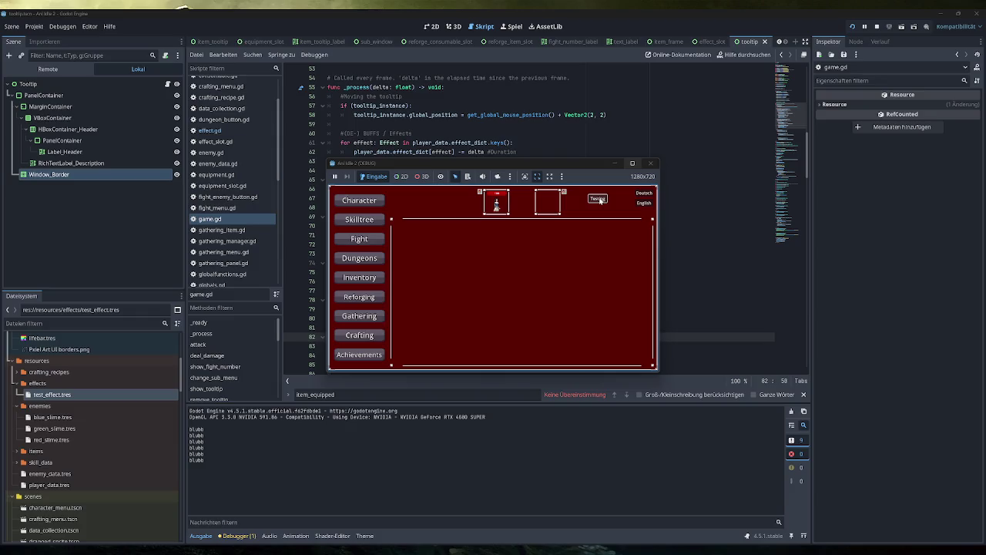
left_click(652, 164)
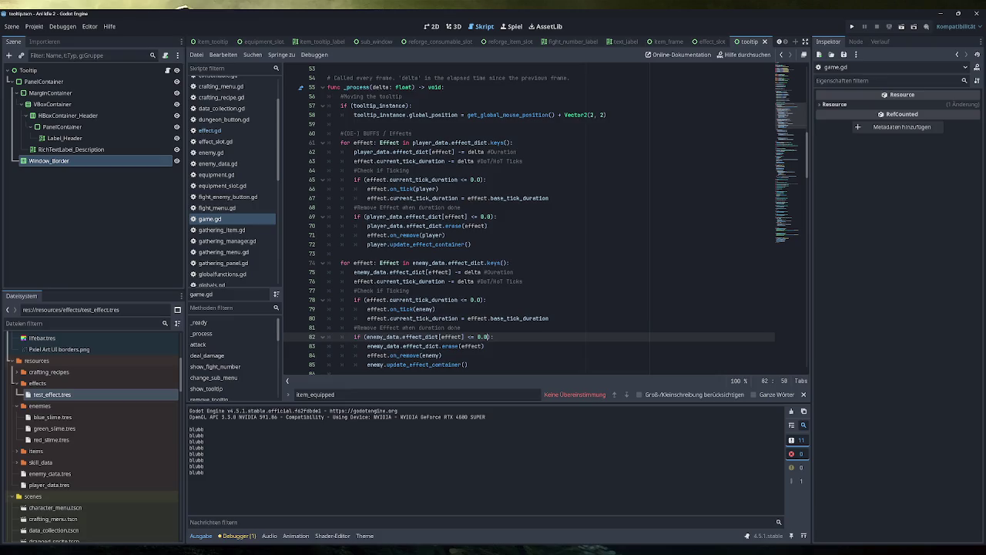
Undo the previous edits and append .0 to the comparisons on lines 66, 70, 79 and 83
key("ctrl+z")
key("ctrl+z")
key("ctrl+z")
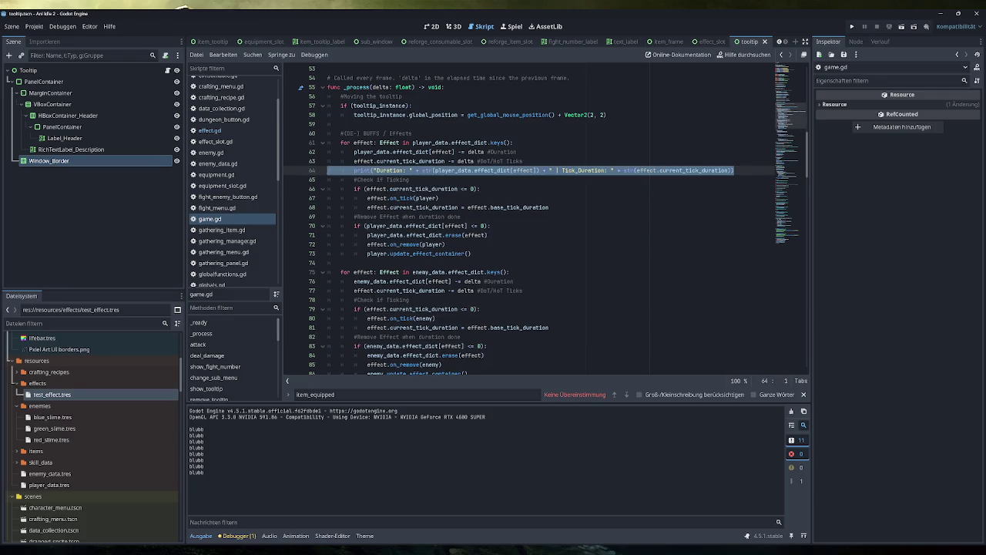
left_click(474, 188)
type(".0")
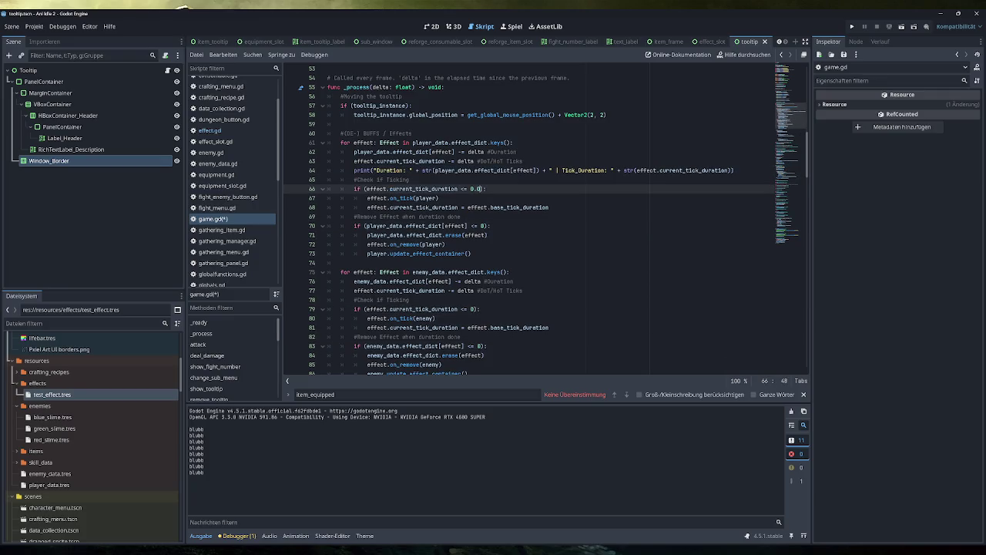
left_click(485, 226)
type(".0")
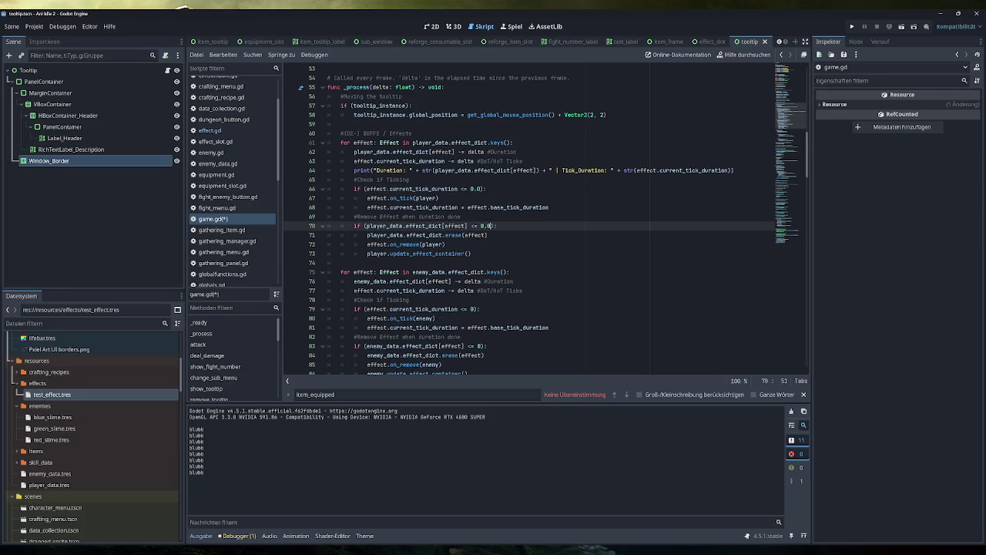
left_click(476, 309)
type(".0")
left_click(480, 346)
type(".0")
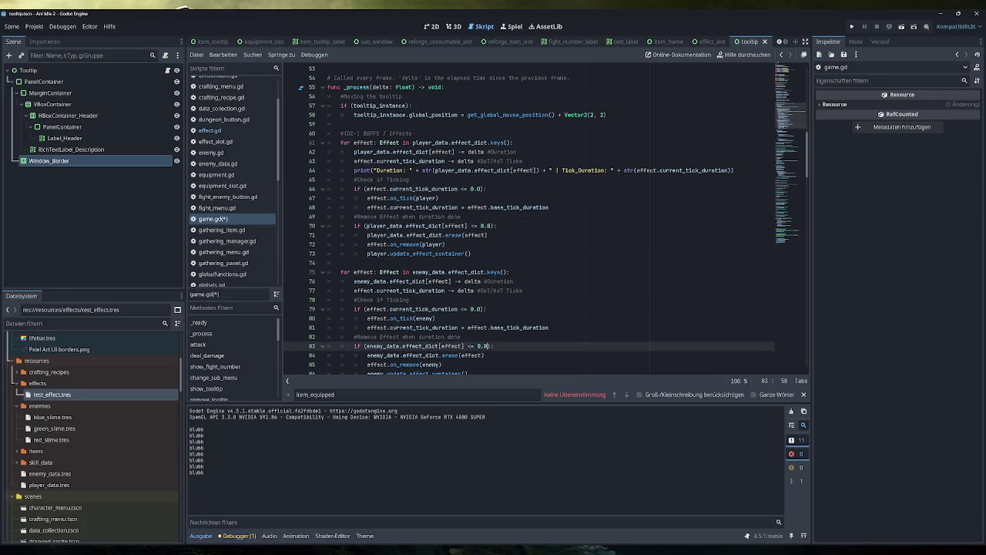
Save and run the game with F5, close it, and relaunch it
key("F5")
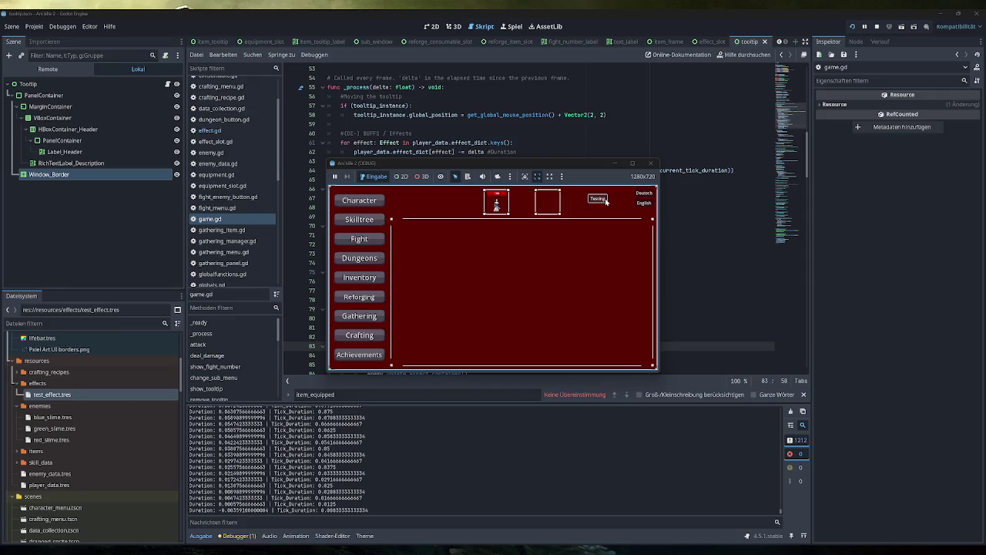
left_click(651, 163)
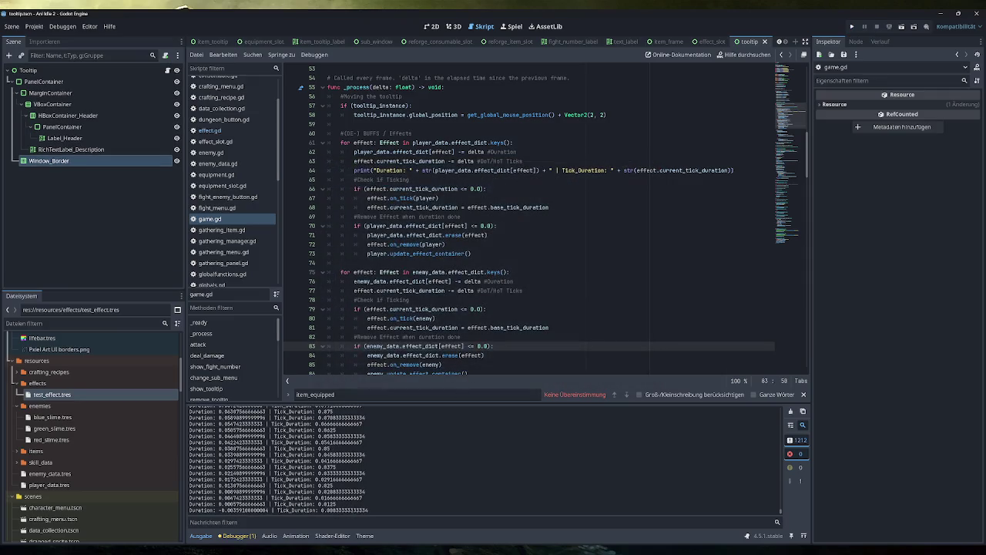
key("F5")
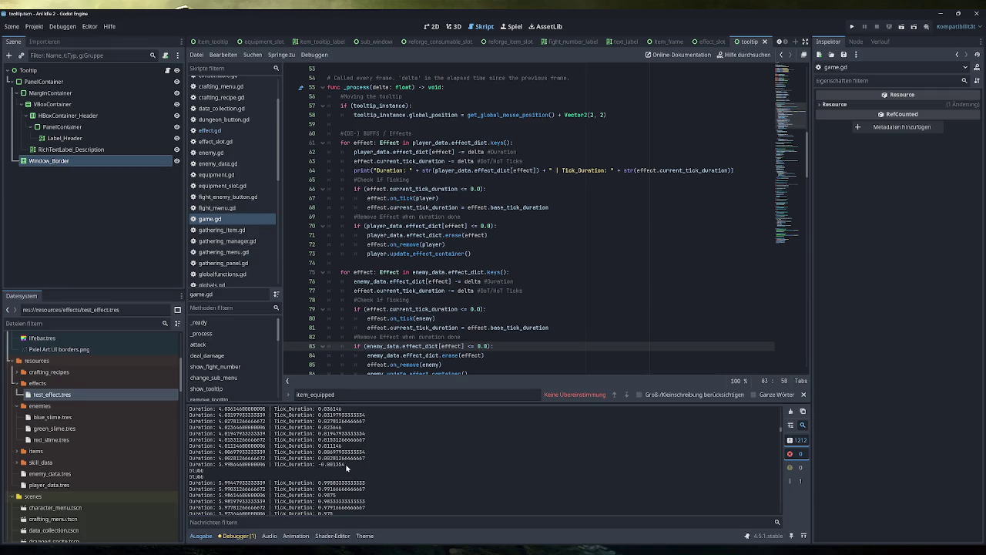
Select the output lines where Tick_Duration turns negative, then close the find bar
left_click_drag(368, 459, 189, 458)
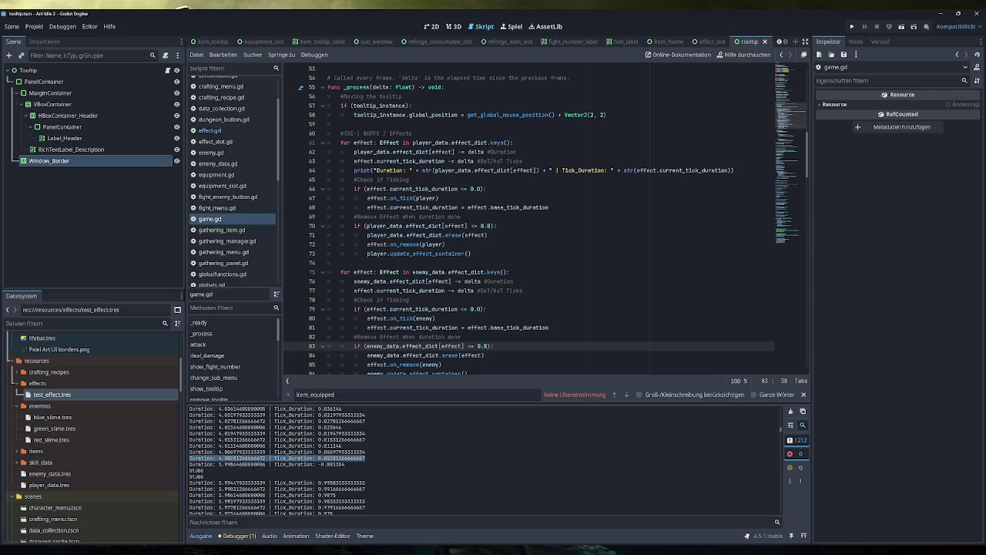
left_click_drag(345, 465, 189, 465)
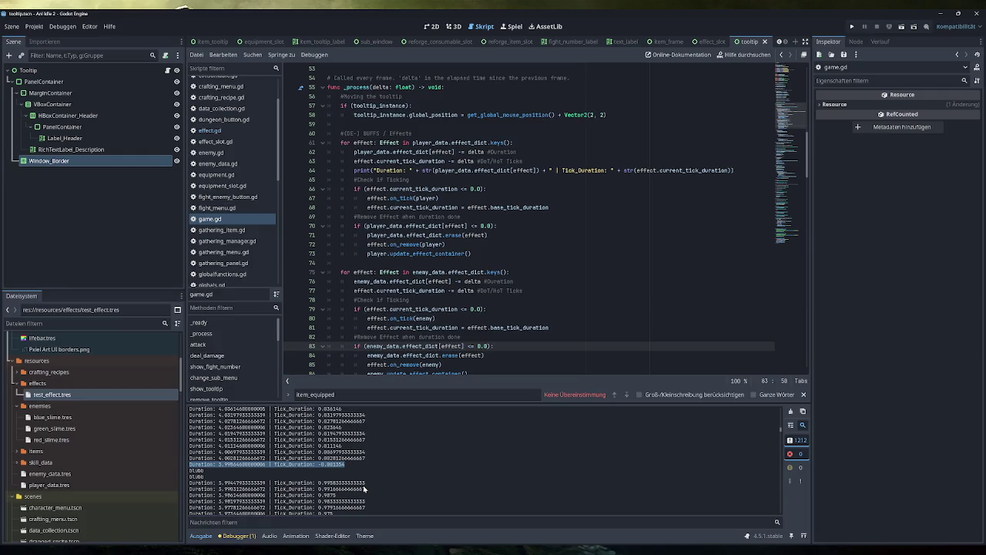
scroll(365, 477, "down", 2)
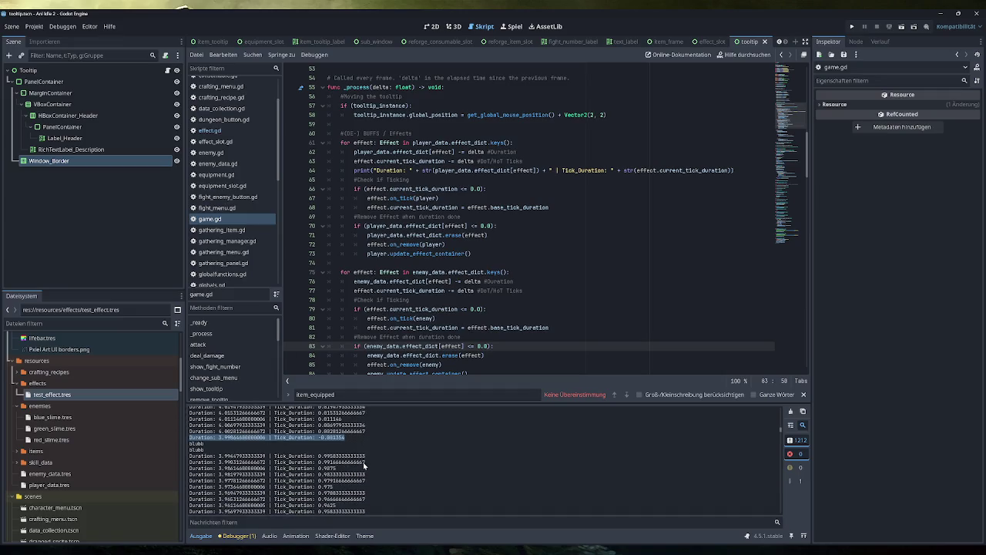
left_click_drag(333, 437, 345, 438)
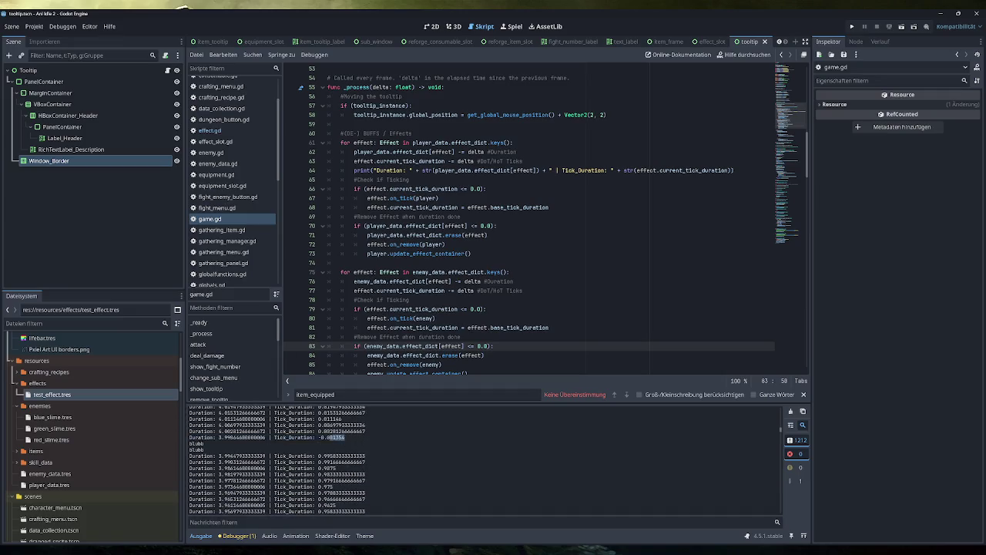
scroll(292, 462, "down", 8)
scroll(298, 455, "down", 12)
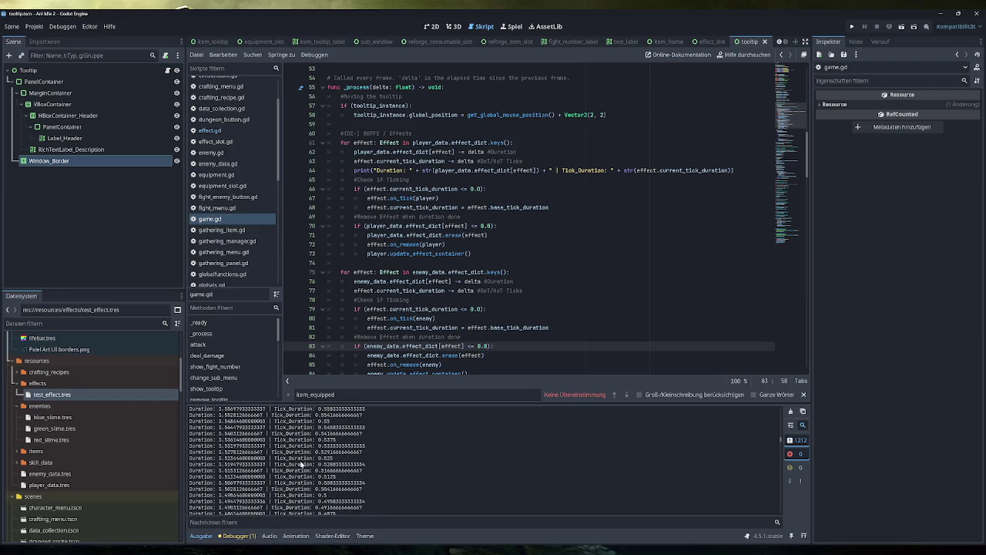
scroll(300, 464, "down", 20)
scroll(299, 472, "down", 4)
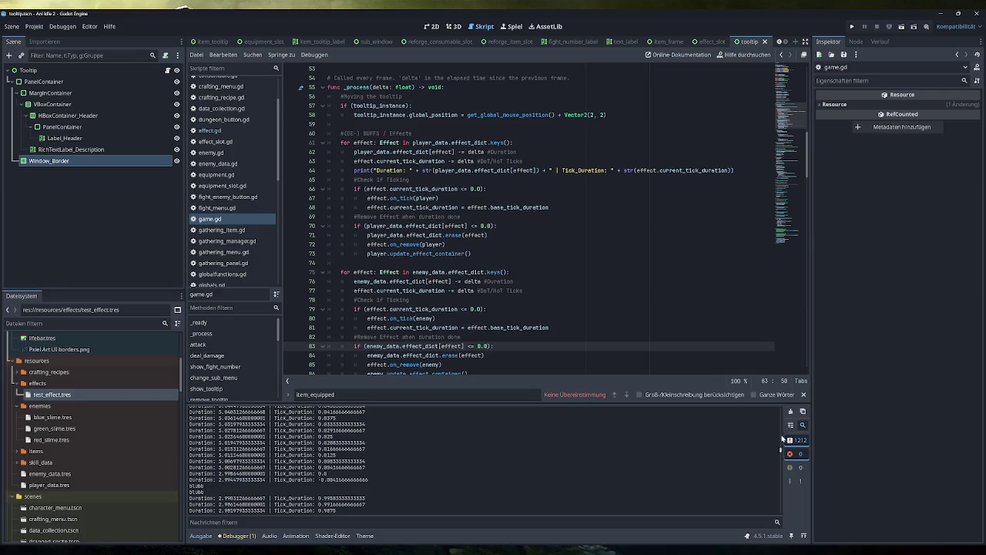
left_click(804, 394)
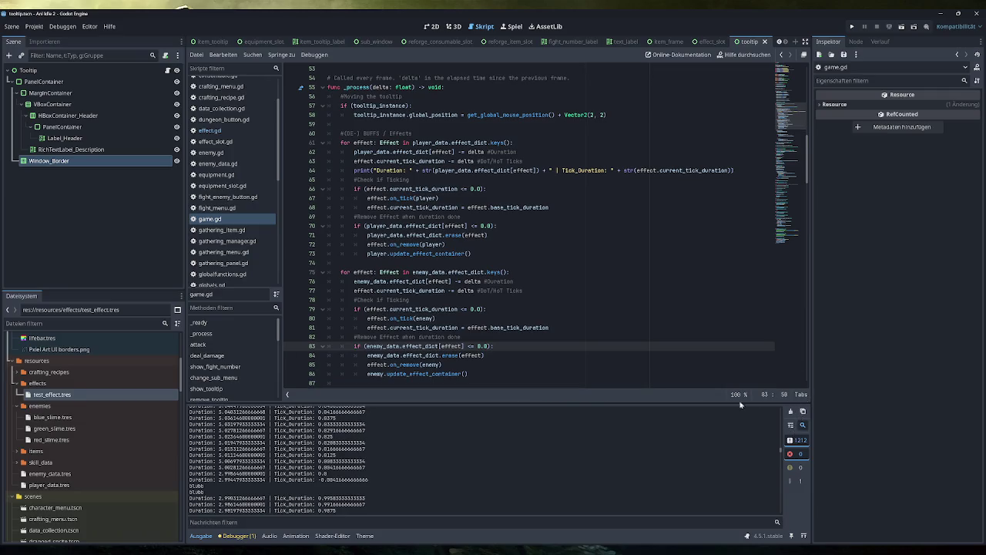
left_click_drag(781, 453, 779, 533)
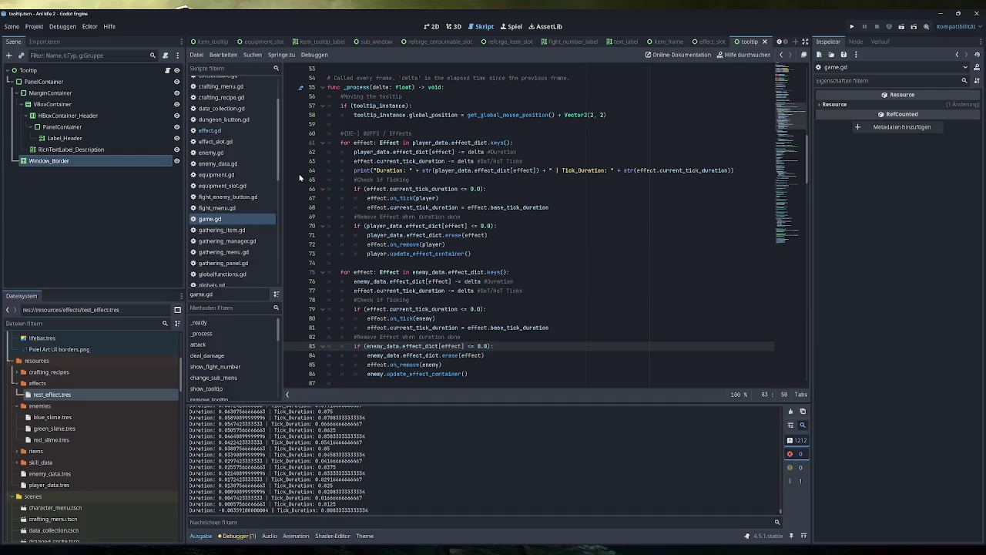
In effect.gd, copy the DOT/HOT if block into the on_remove function
left_click(210, 130)
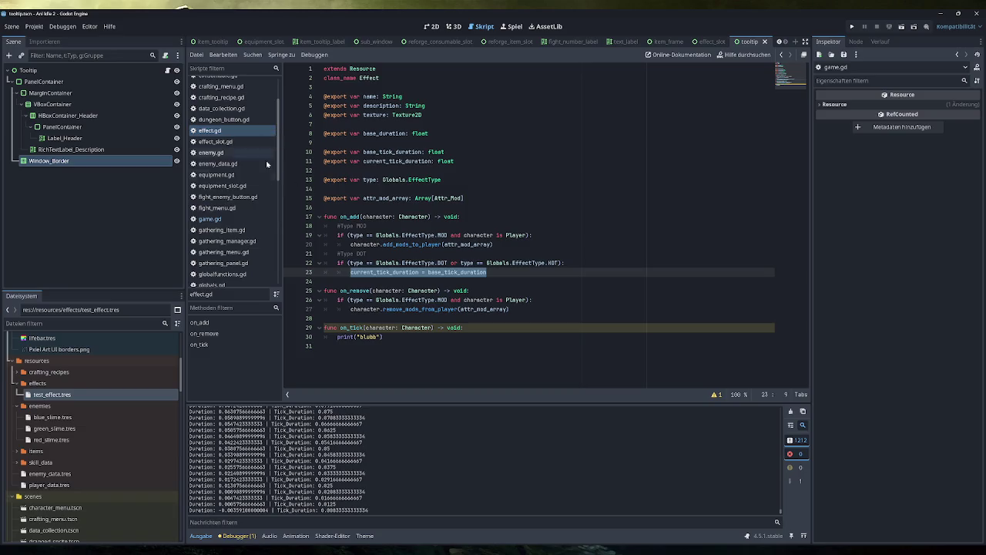
left_click(516, 299)
left_click(383, 337)
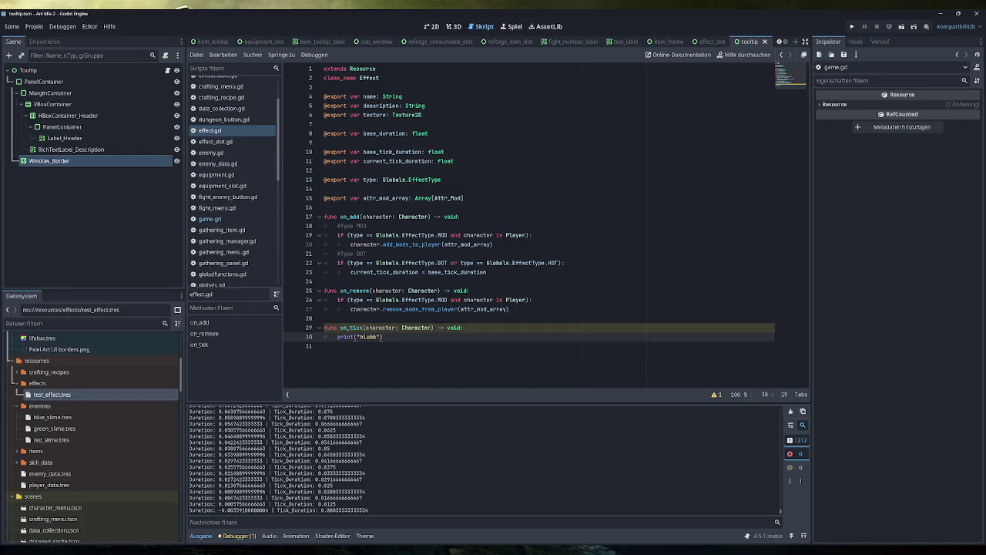
left_click(509, 309)
key("Return")
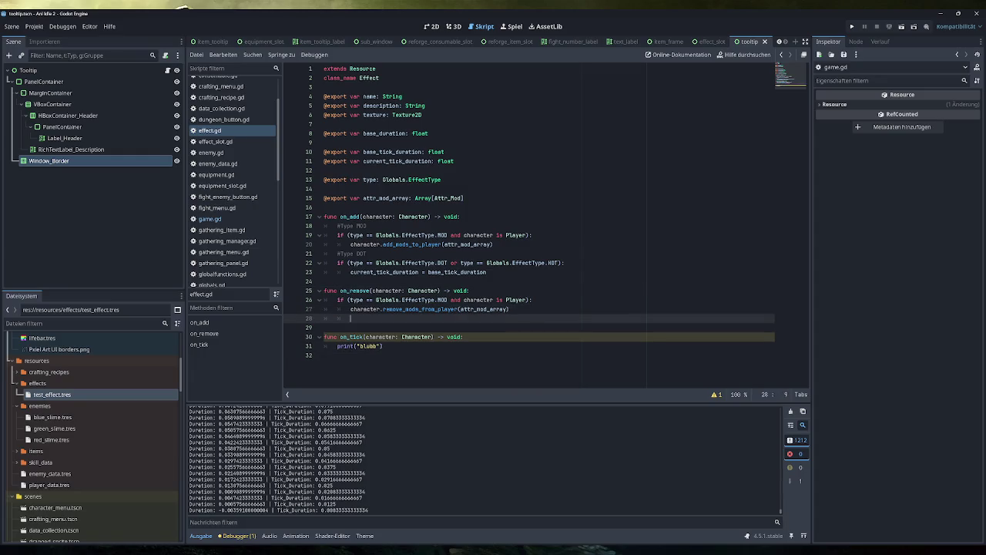
key("ctrl+z")
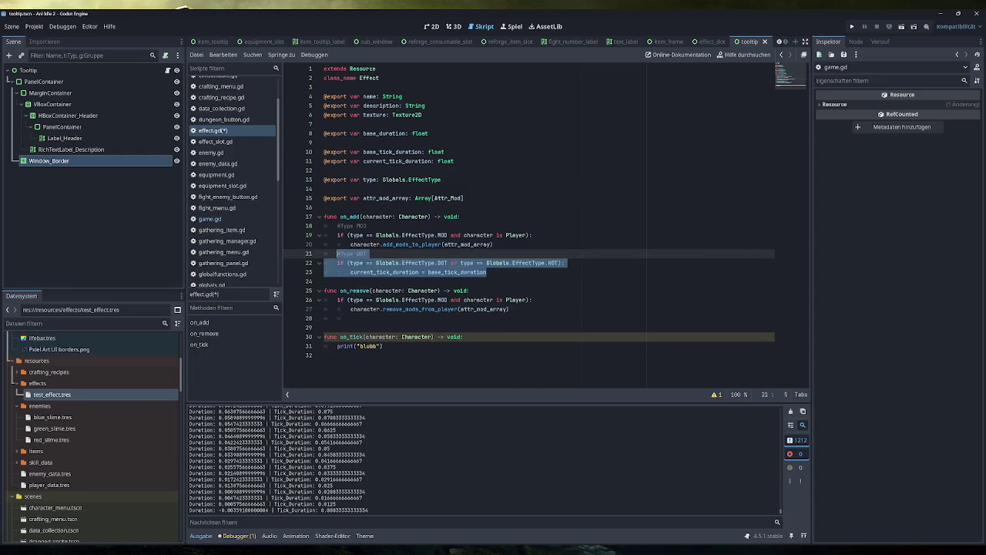
key("ctrl+shift+z")
type("#Type DOT \tif (type == Globals.EffectType.DOT or type == Globals.EffectType.HOT): \t\tcurrent_tick_duration = base_tick_duration")
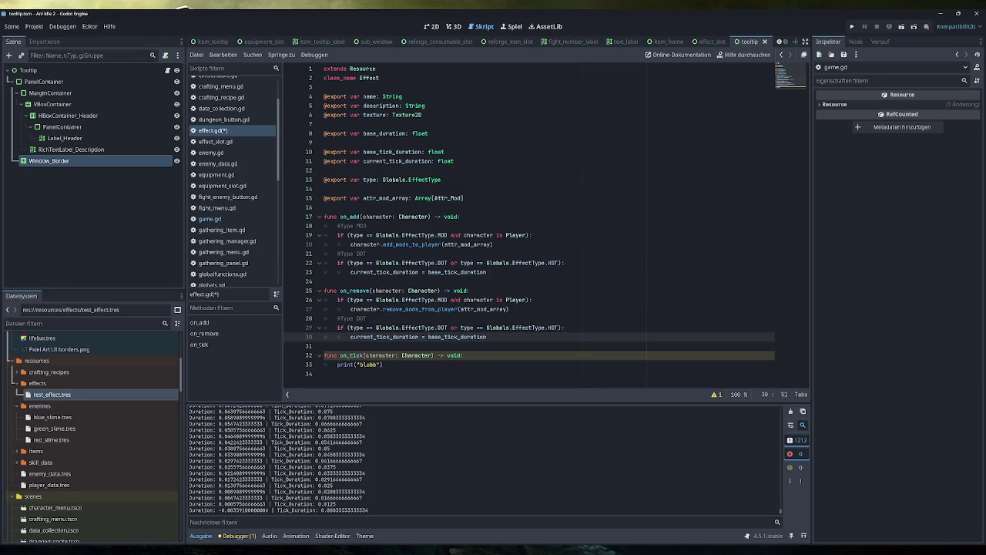
Replace the pasted duration reset with on_tick(character) and save effect.gd
left_click(470, 328)
left_click(487, 337)
key("shift+Home")
key("BackSpace")
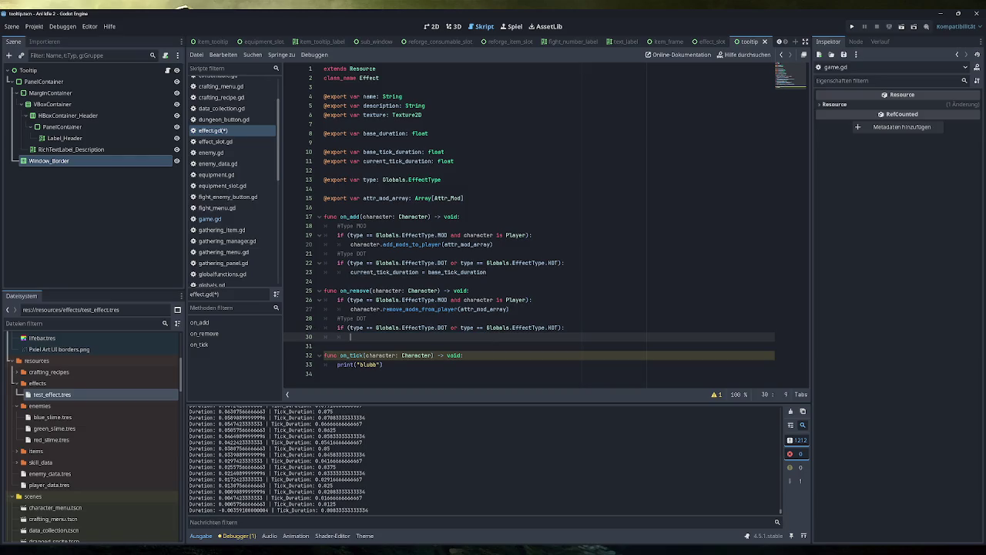
type("on_tick")
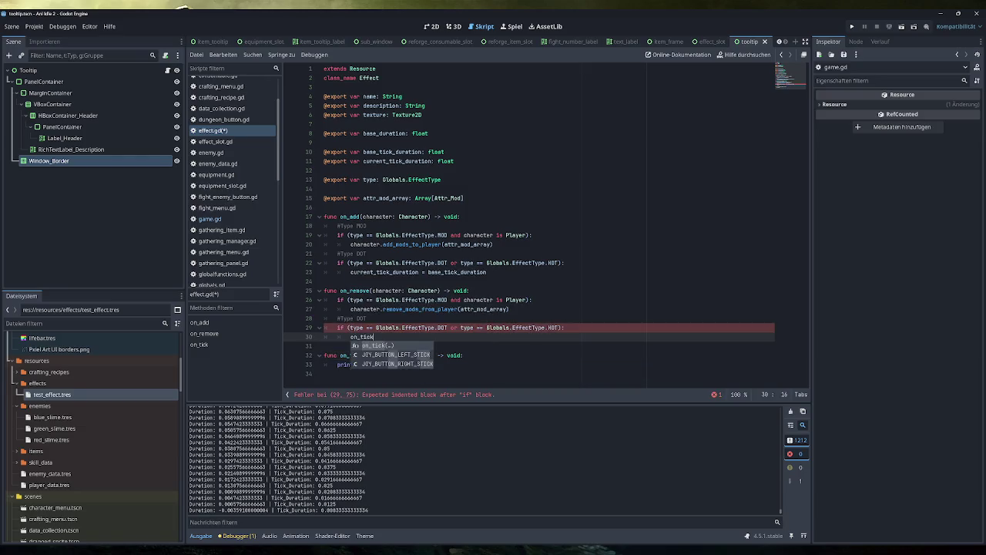
key("Return")
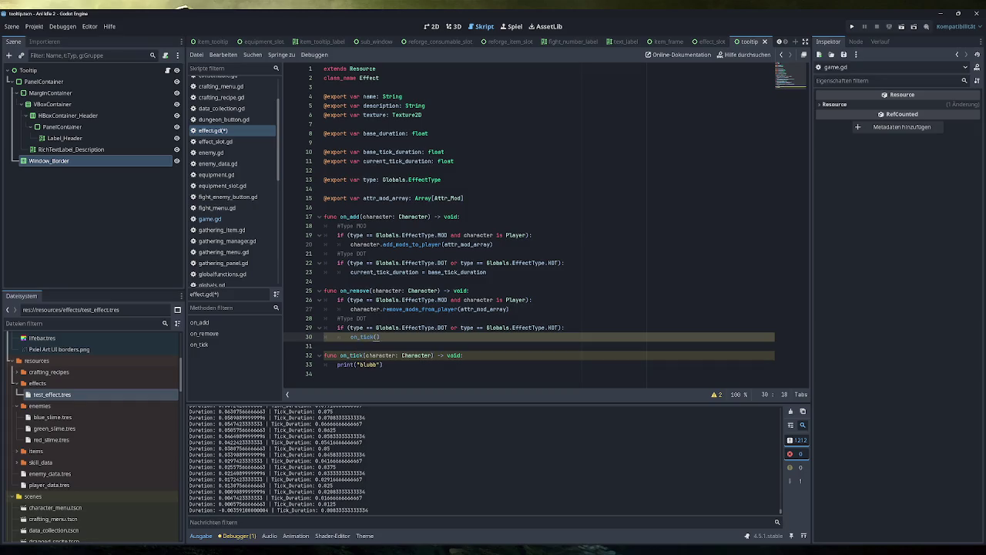
type("character")
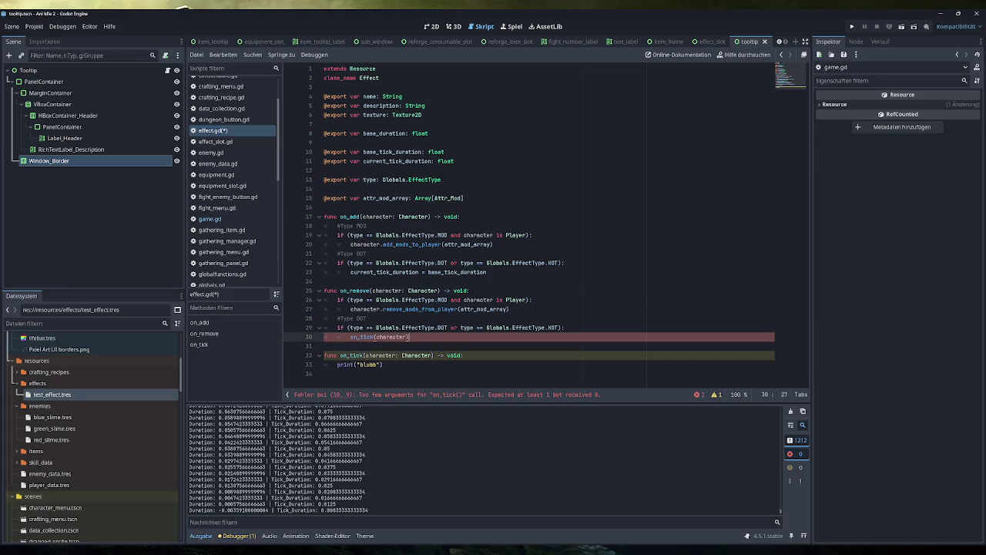
key("ctrl+s")
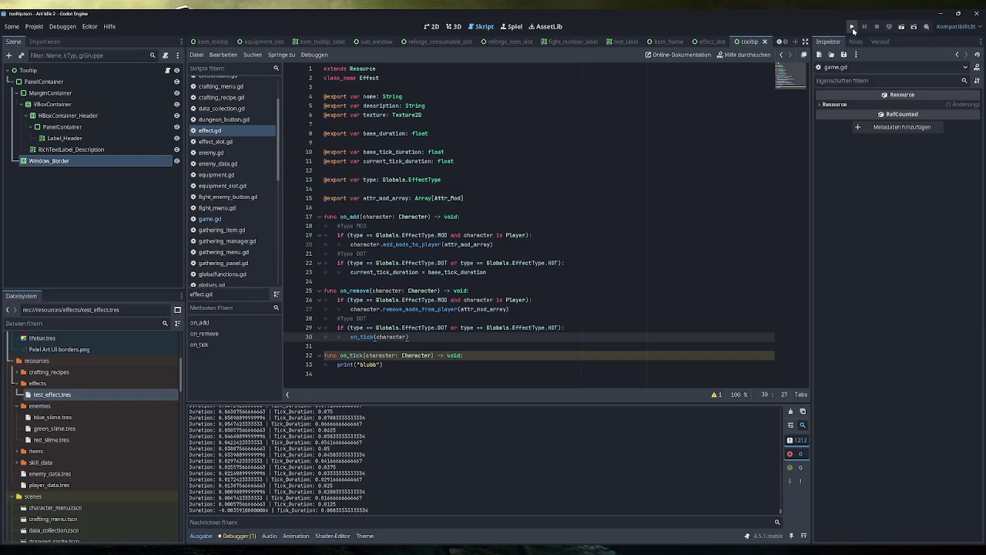
Delete the duration print line 64 from game.gd and save
left_click(209, 219)
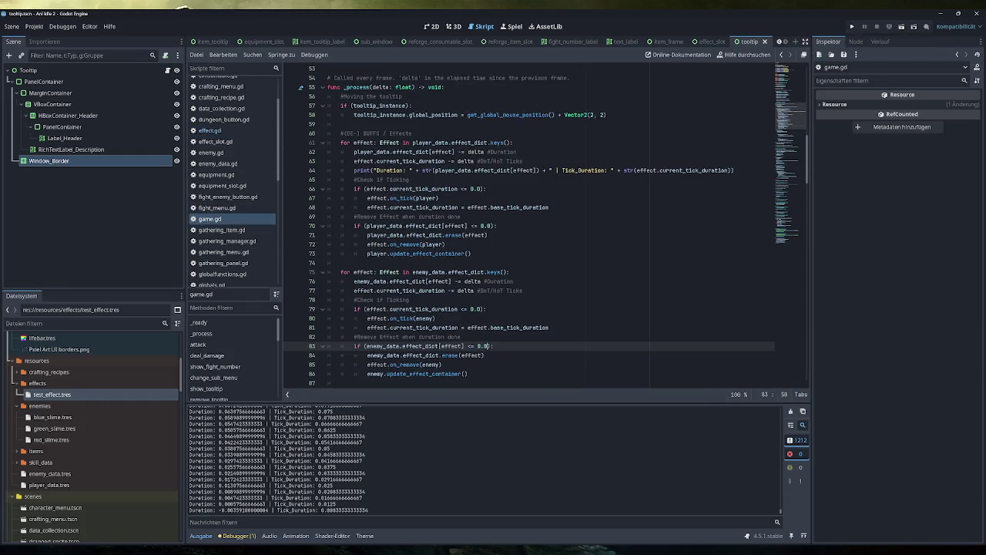
triple_click(462, 170)
key("BackSpace")
key("BackSpace")
key("ctrl+s")
Run the game, click Testing to apply the effect, close it, and switch to the notes
left_click(853, 27)
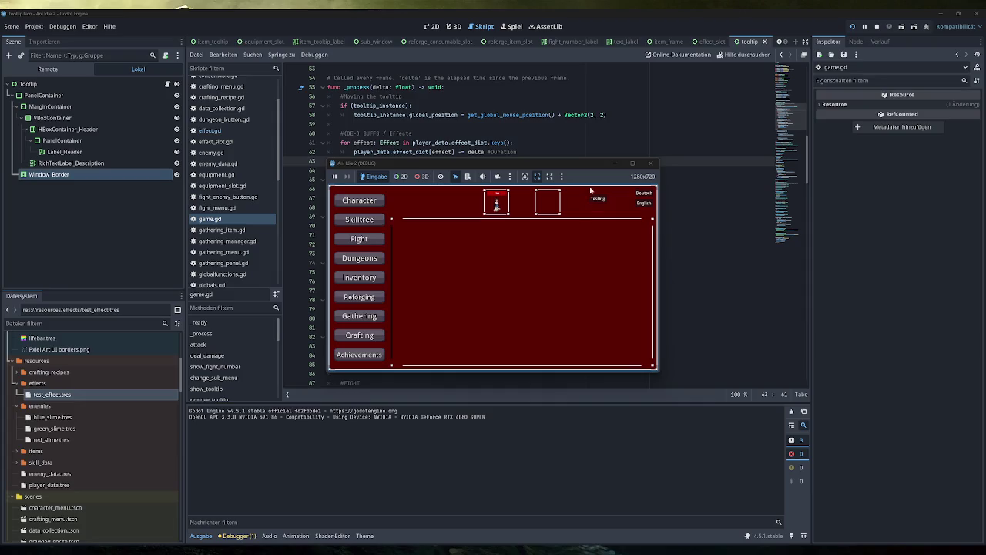
left_click(598, 196)
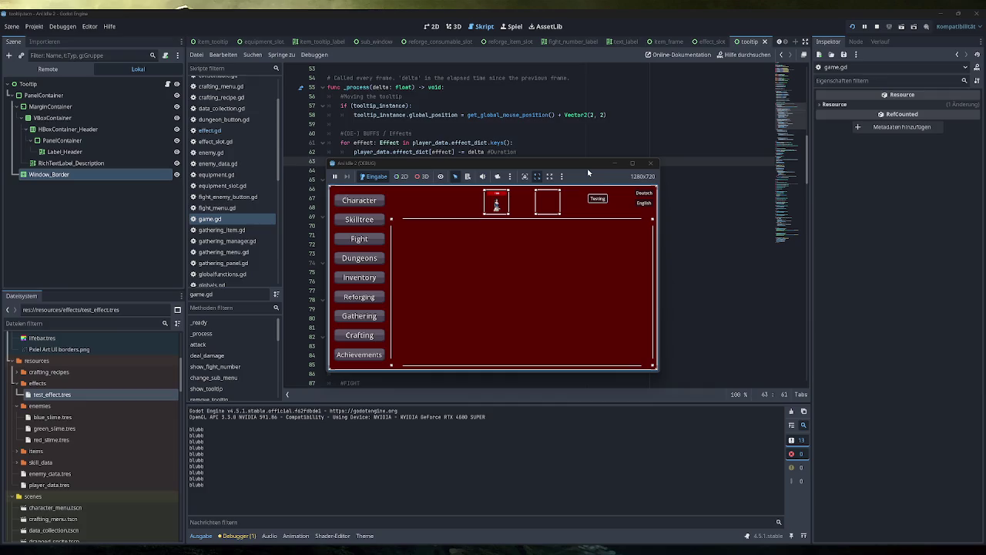
left_click(651, 164)
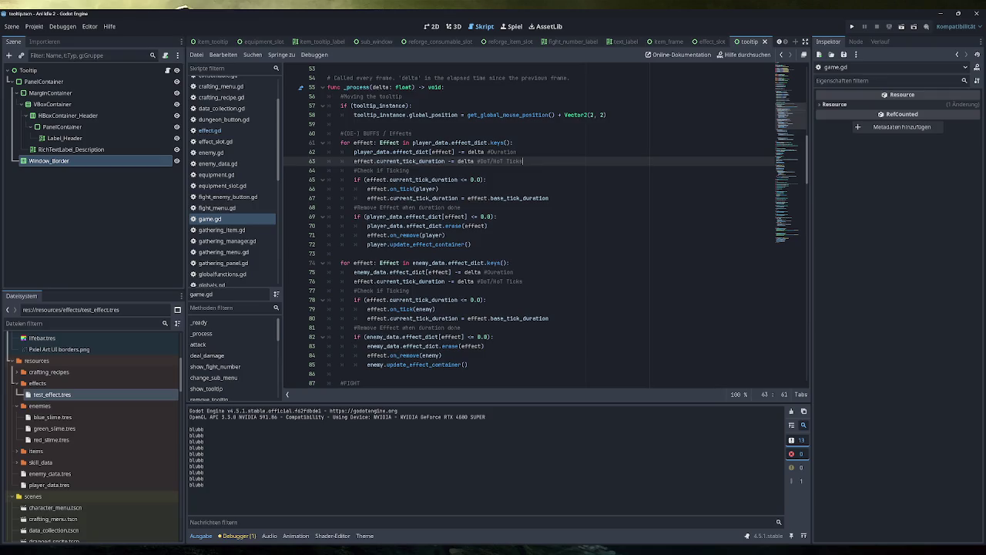
key("alt+Tab")
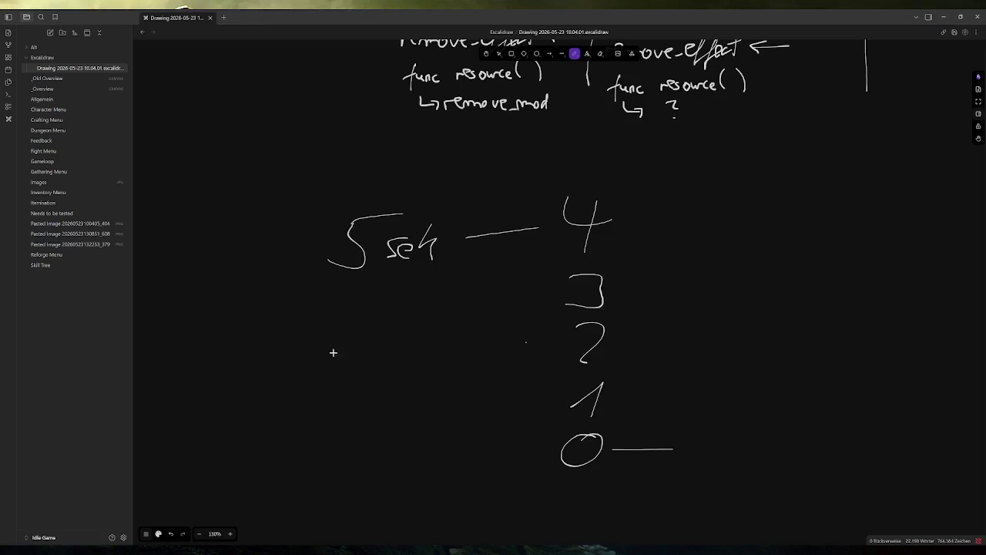
On the _Overview canvas, add a 'Not 100% clear' heading and a '-' bullet to the Needs to be tested card
left_click(57, 99)
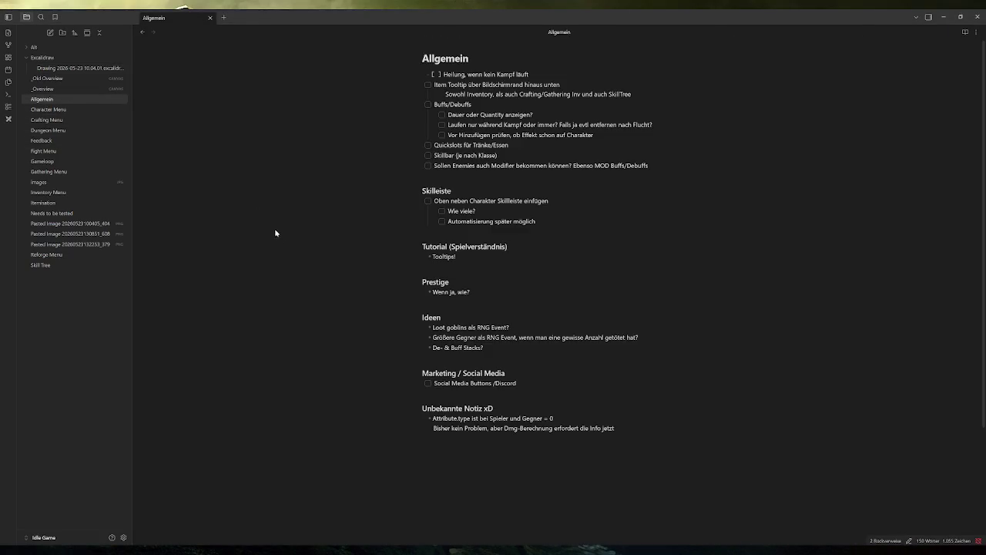
left_click(63, 89)
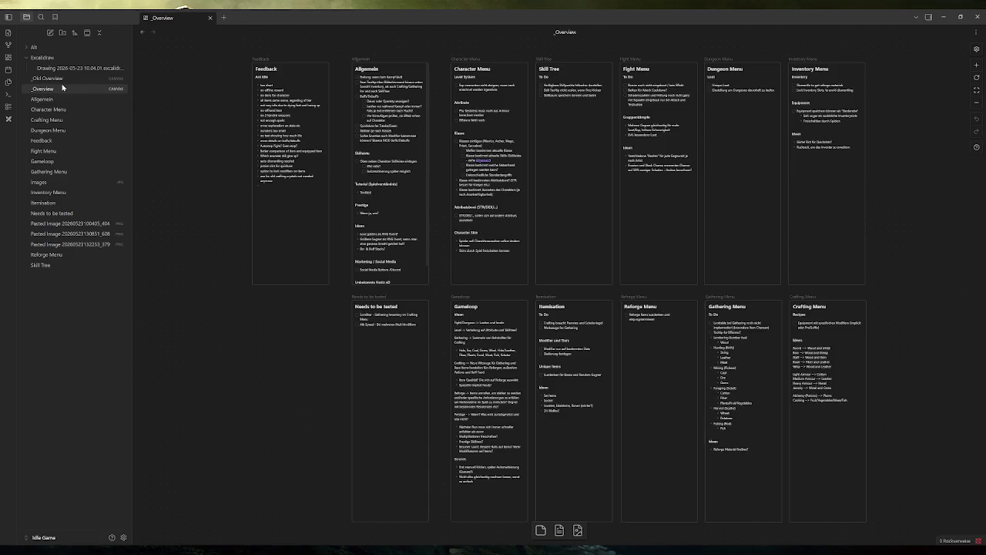
mouse_move(63, 87)
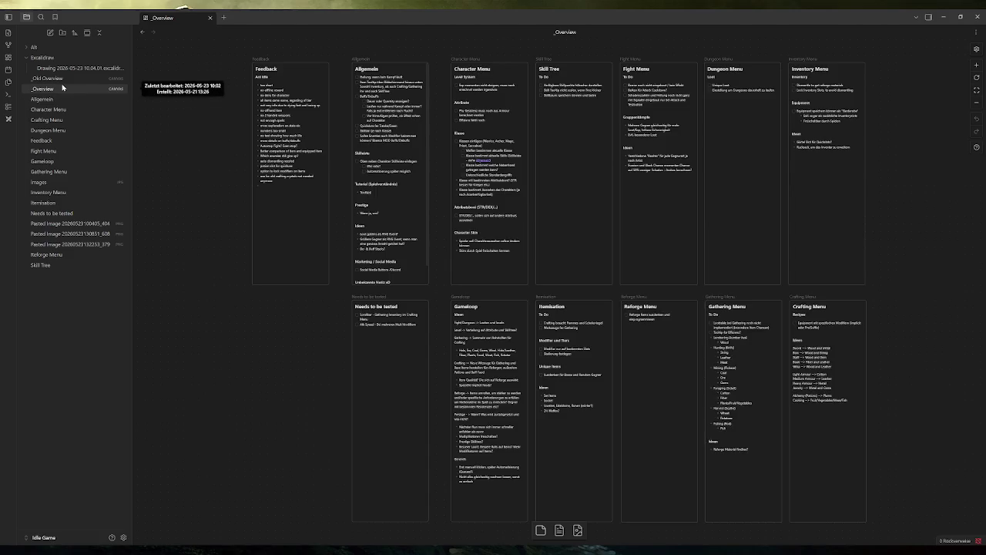
left_click(418, 358)
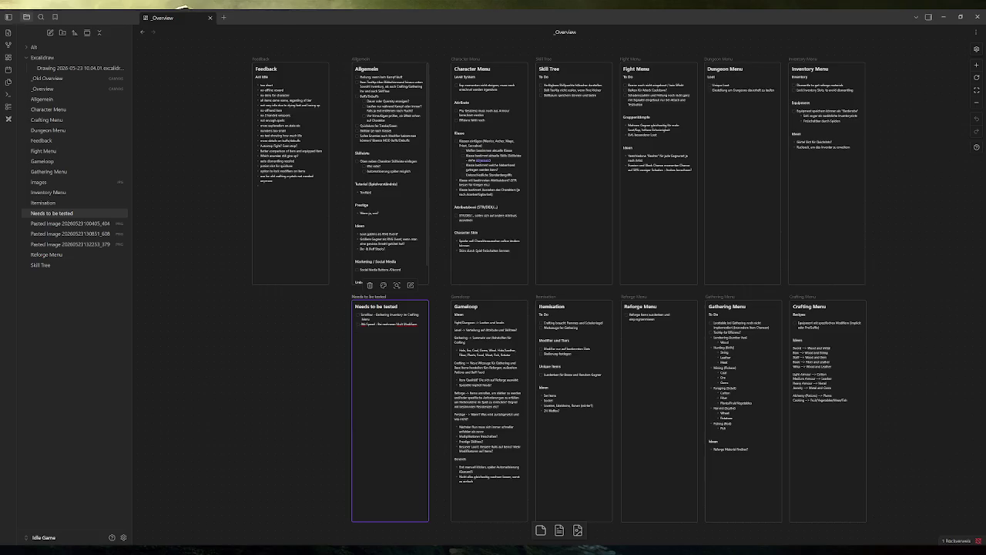
type("test")
type("Not 100% clear")
key("Return")
type("-")
Write the bullet: DOTS/HOTS tick duration isn't synchronous with Duration, so a final tick is added as a workaround
left_click(397, 285)
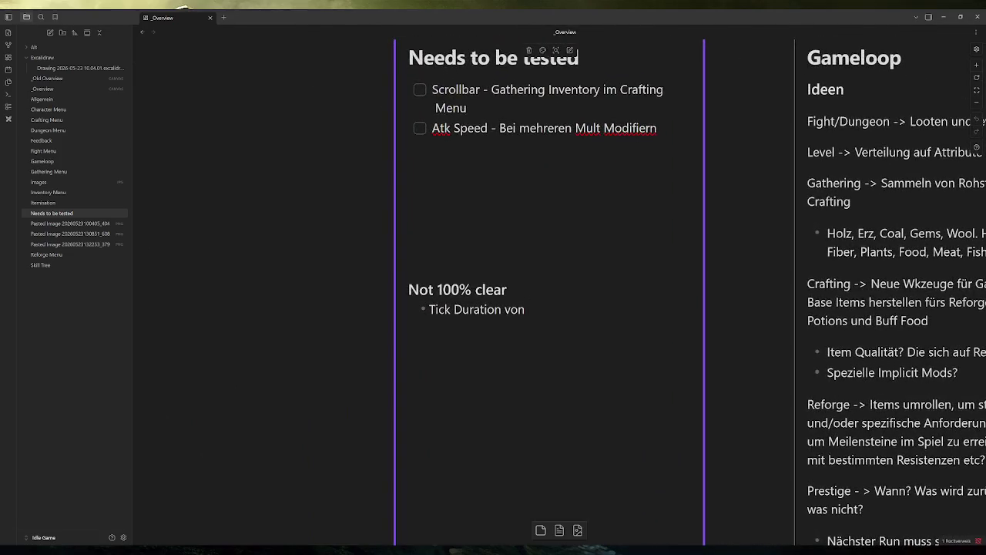
type("Effe")
key("BackSpace")
key("BackSpace")
key("BackSpace")
type("DOTS/HT")
key("BackSpace")
type("OTS ")
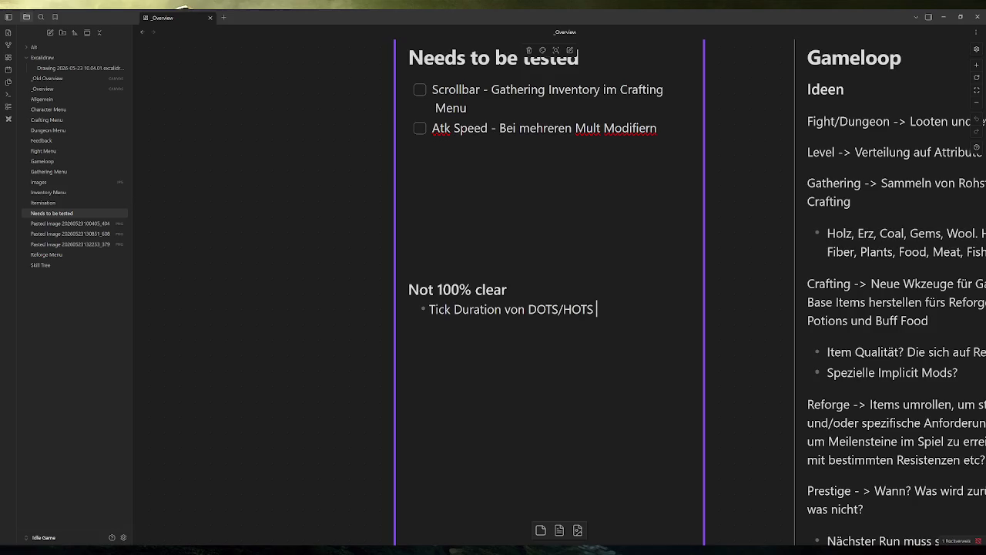
type("nicht synchron mit Dua")
key("BackSpace")
type("ration, daher wird am Ender der")
key("BackSpace")
key("BackSpace")
key("BackSpace")
type("Du")
key("BackSpace")
key("BackSpace")
type("der Duration momentan der DOT/H")
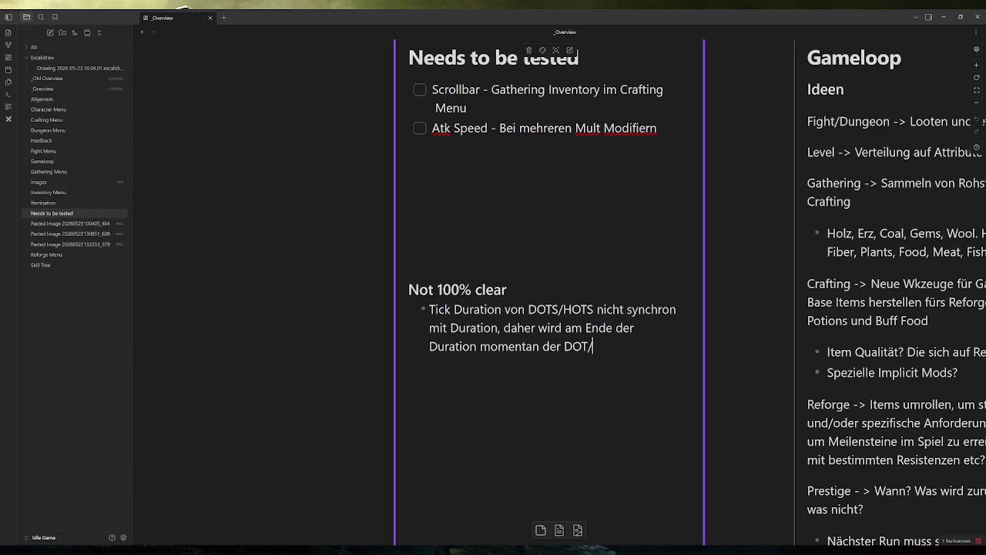
type("O")
key("BackSpace")
type("HOT")
type(" nochmal ")
type("ausge")
key("BackSpace")
key("BackSpace")
key("BackSpace")
key("BackSpace")
type("getickt")
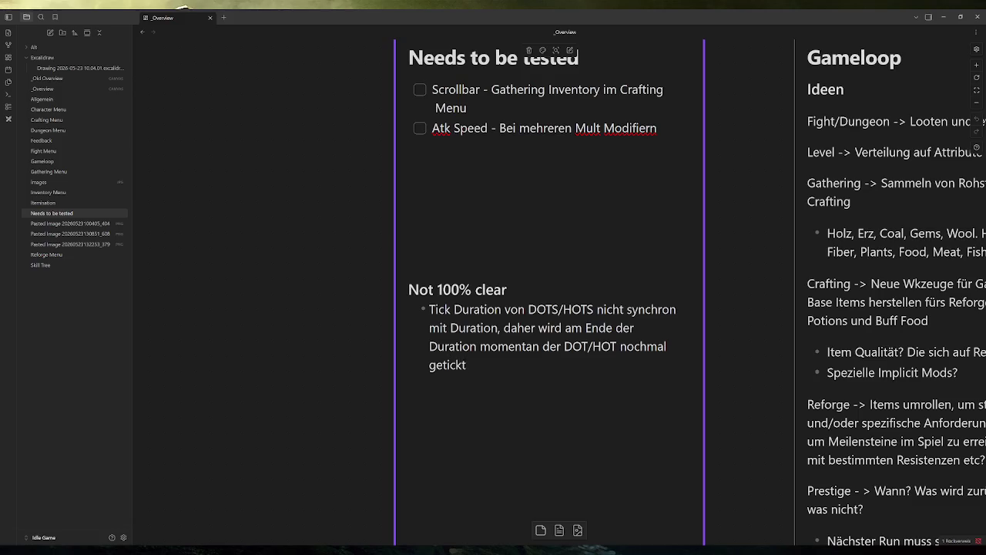
type(" als Work Around")
Stop editing the card and fit the whole canvas with all cards in view
left_click(318, 270)
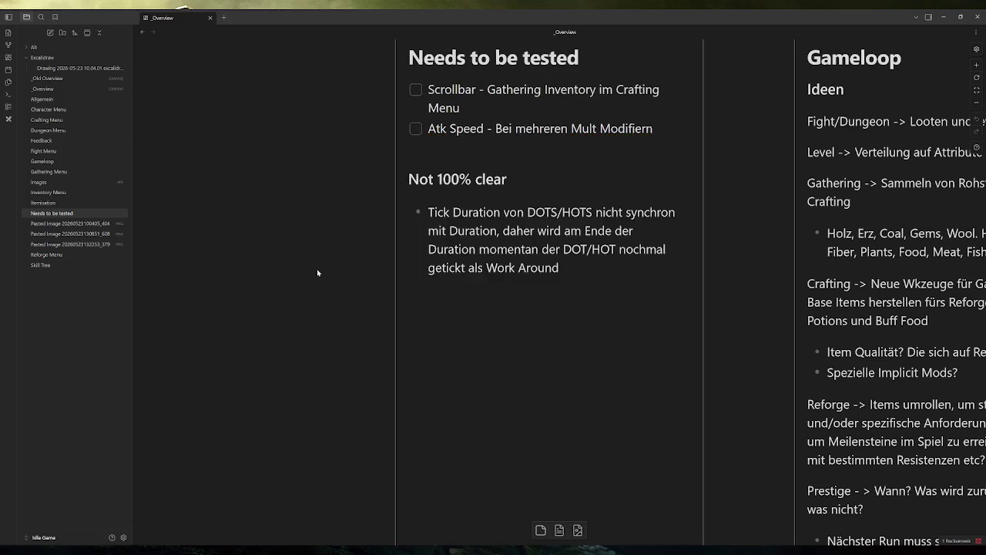
left_click(459, 195)
left_click(300, 249)
scroll(326, 264, "down", 5)
scroll(332, 263, "up", 5)
key("shift+0")
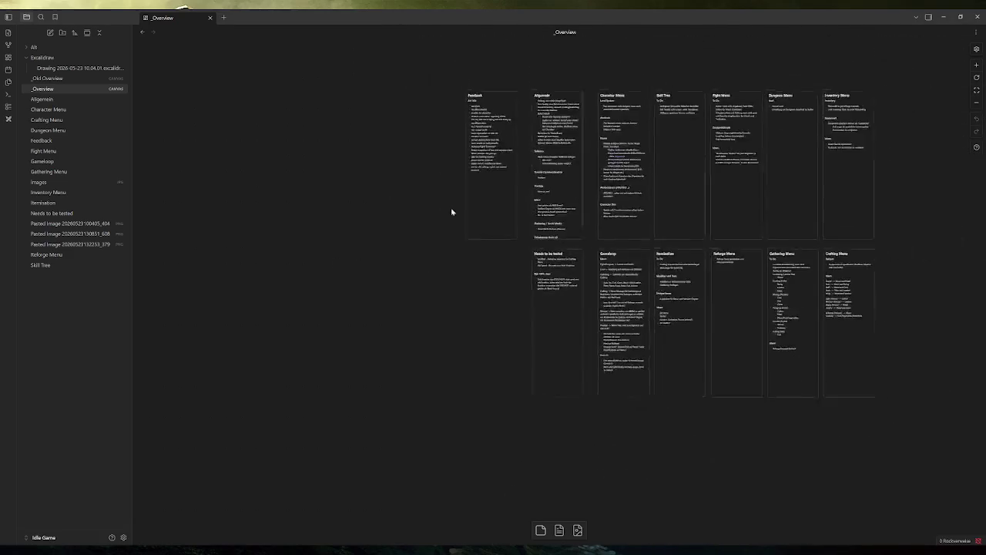
Review the canvas cards, then switch back to the Godot editor showing game.gd
scroll(422, 224, "up", 5)
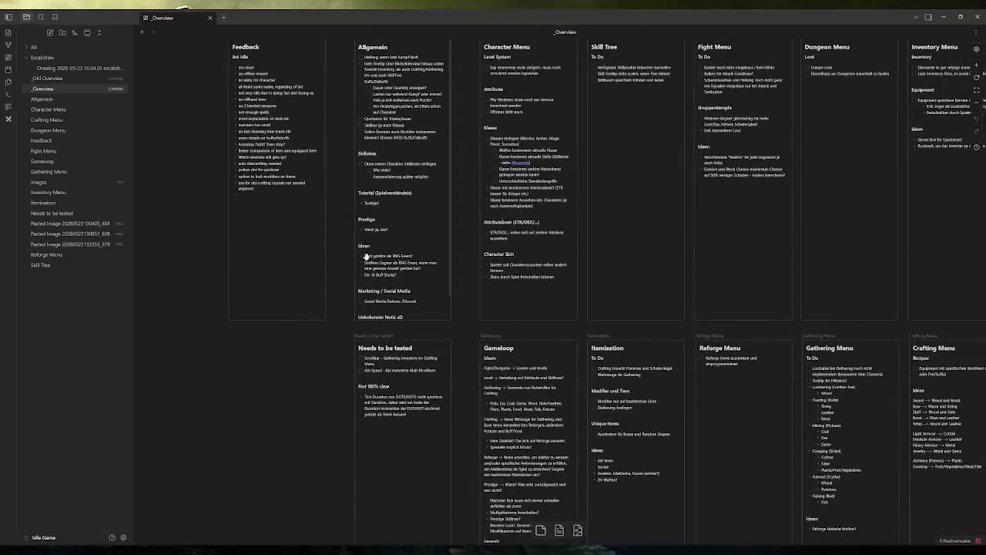
scroll(367, 257, "down", 5)
key("alt+Tab")
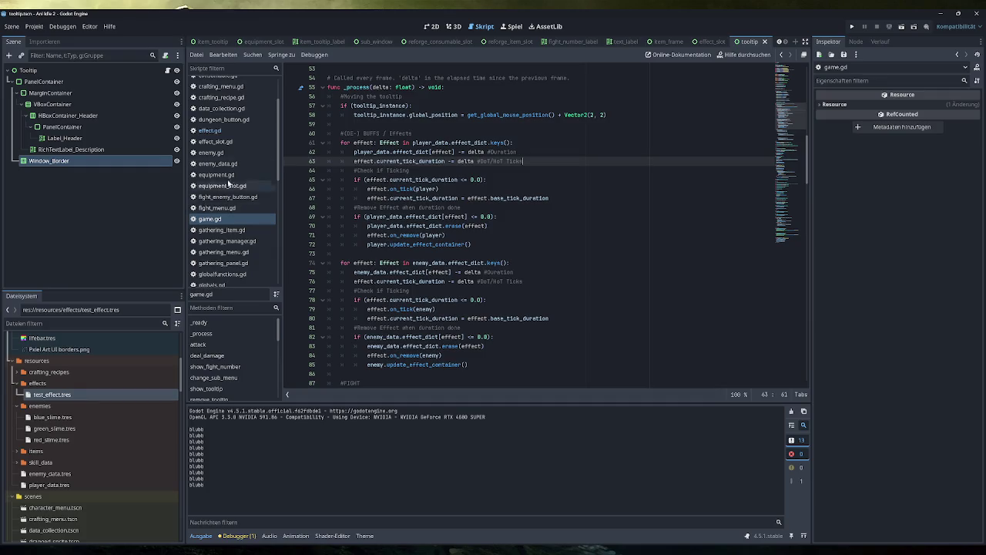
Open effect.gd and show test_effect.tres in the Inspector
left_click(222, 131)
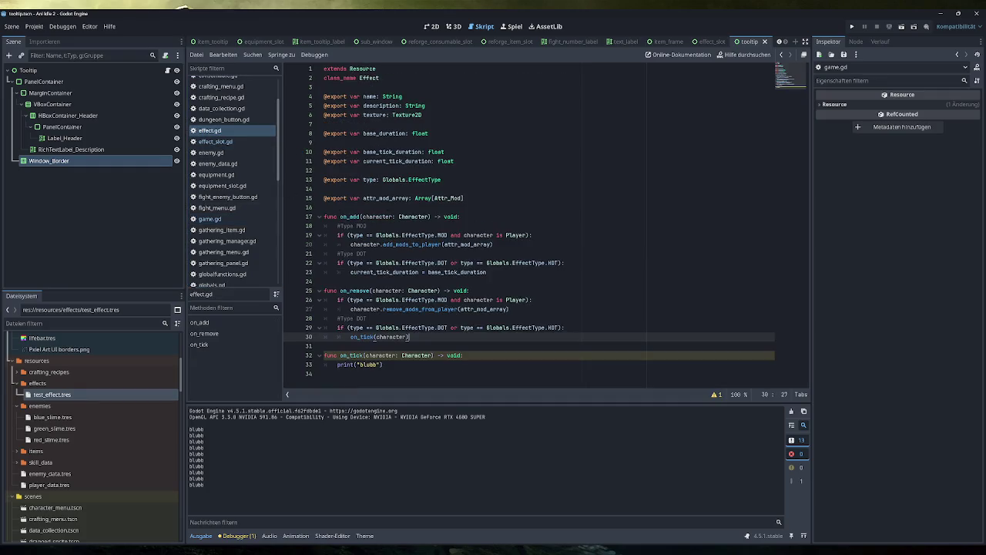
key("Down")
key("Down")
key("Down")
key("shift+Left")
key("shift+Left")
key("shift+Left")
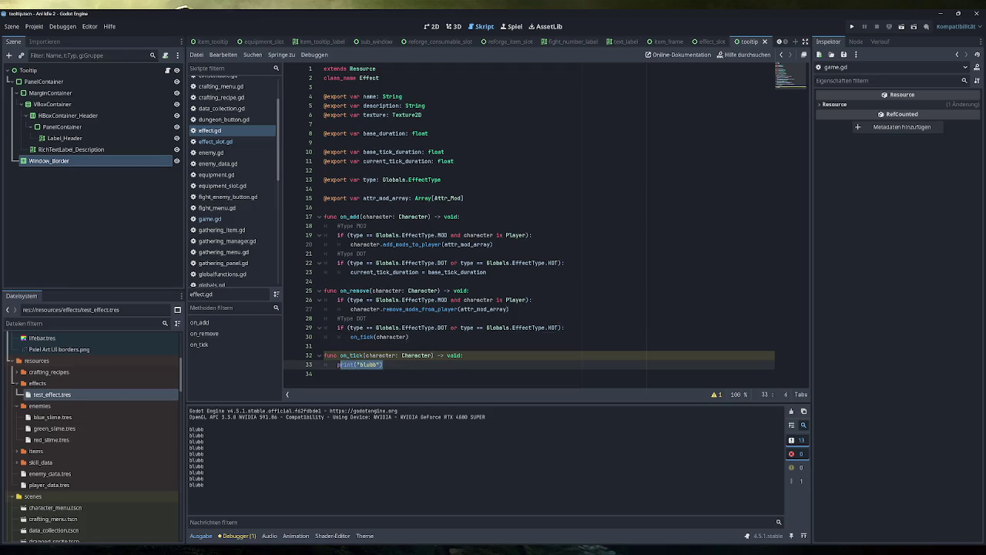
mouse_move(340, 365)
left_click(94, 395)
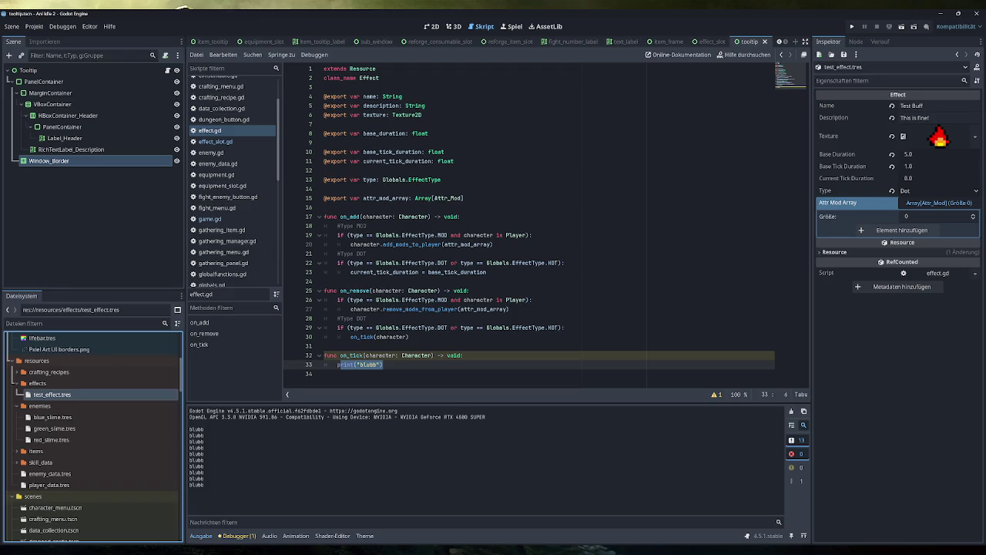
left_click(441, 180)
left_click(464, 198)
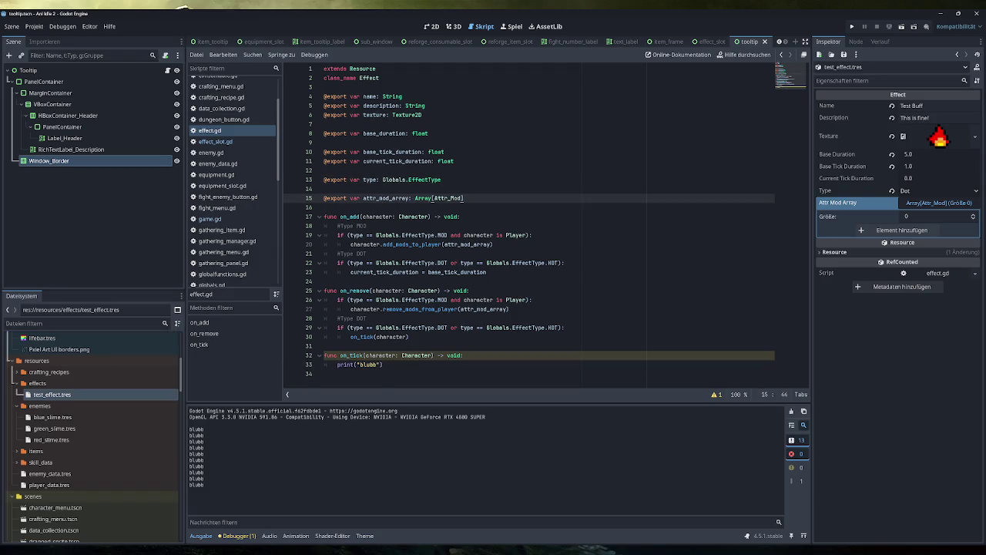
key("Return")
key("Return")
type("@export var")
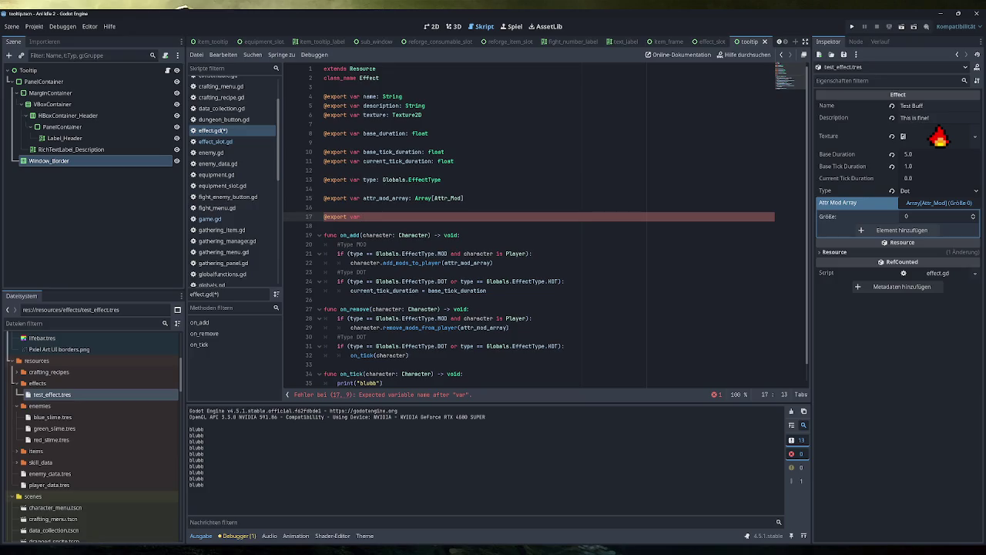
type("on_")
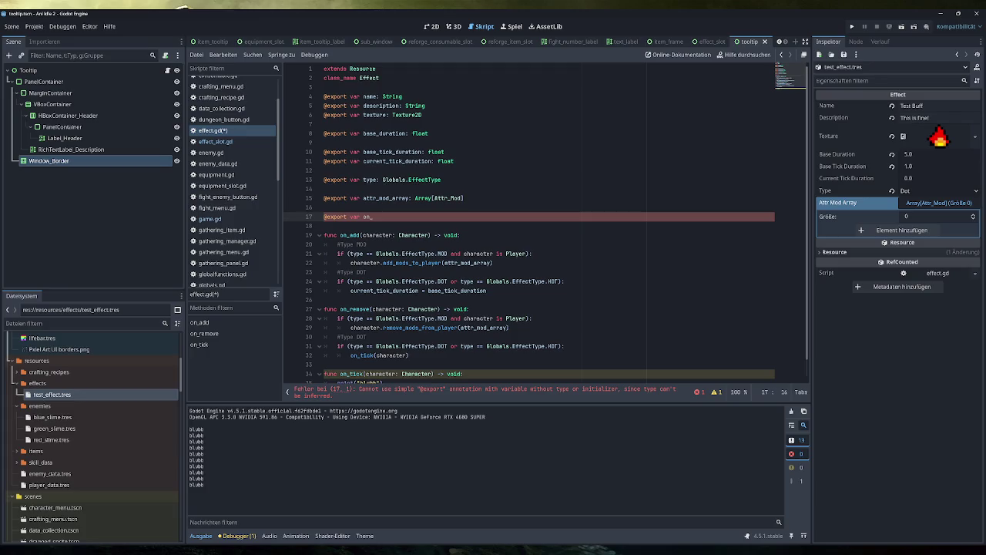
key("BackSpace")
key("BackSpace")
type("vertime_a")
type("value")
key("Left")
key("Left")
key("Left")
key("BackSpace")
key("Right")
key("Right")
key("Right")
type(": int")
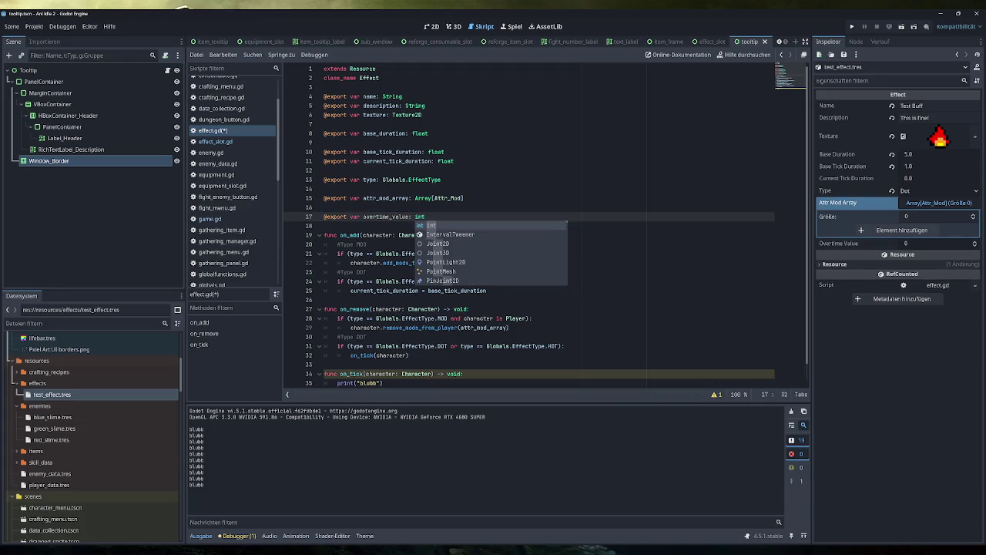
key("ctrl+s")
Set test_effect's Overtime Value to 5 in the Inspector
left_click(936, 217)
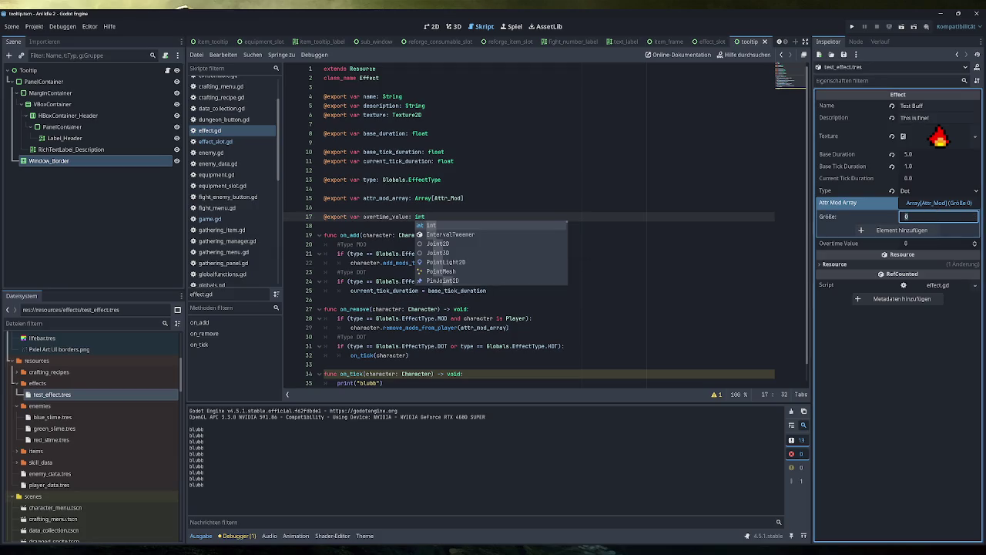
left_click(939, 244)
type("5")
key("Return")
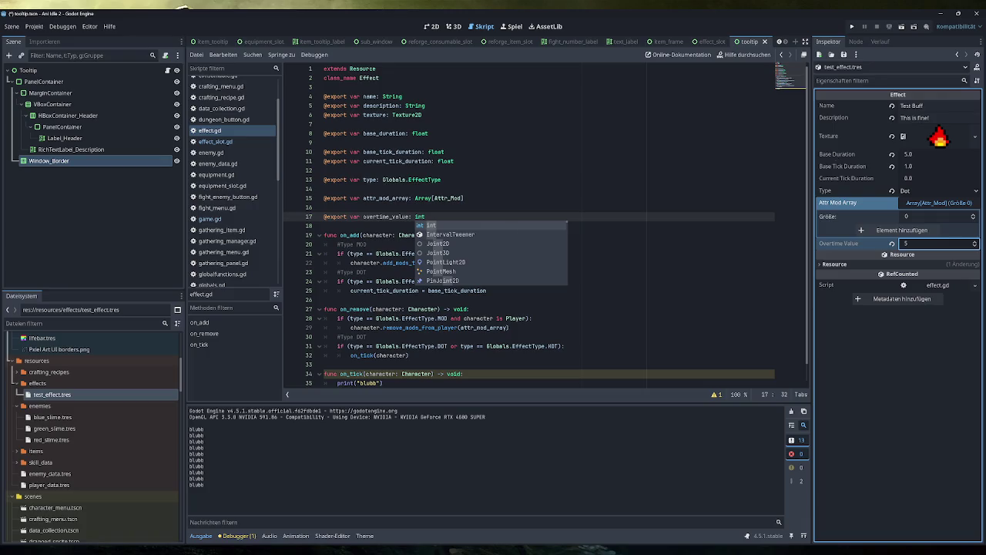
Dismiss autocomplete and locate the print("blubb") placeholder in on_tick
left_click(455, 161)
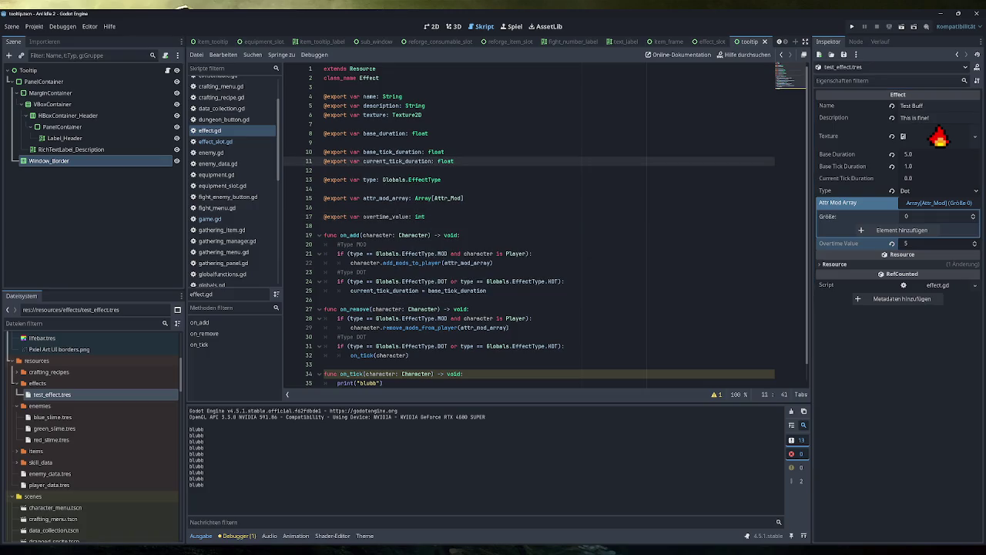
scroll(462, 266, "down", 1)
mouse_move(463, 264)
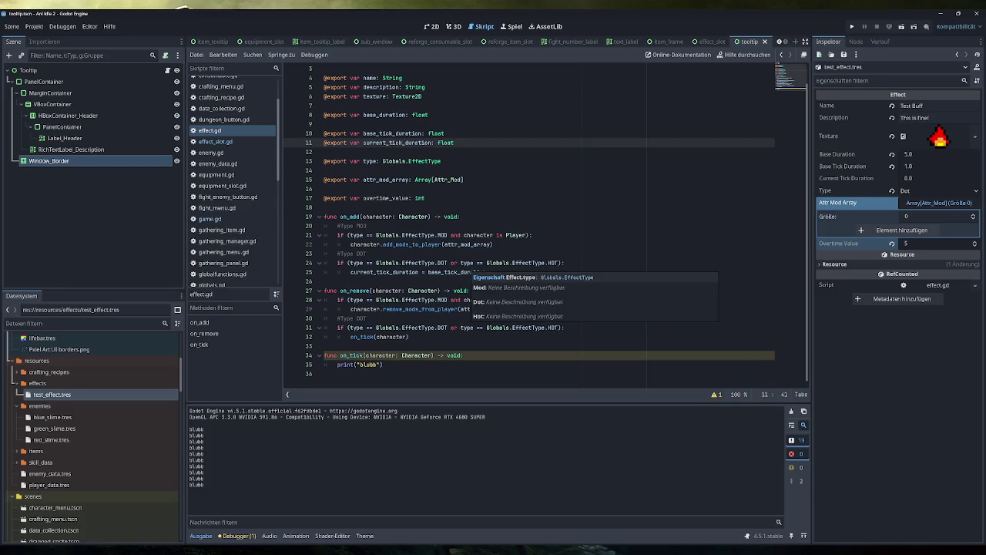
left_click(383, 364)
left_click_drag(383, 364, 337, 365)
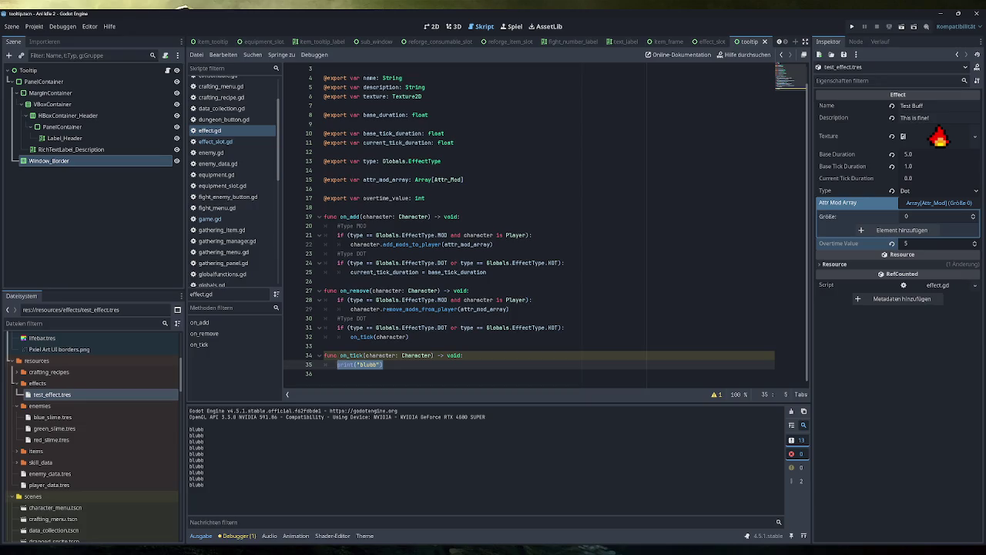
left_click(377, 365)
scroll(231, 202, "down", 5)
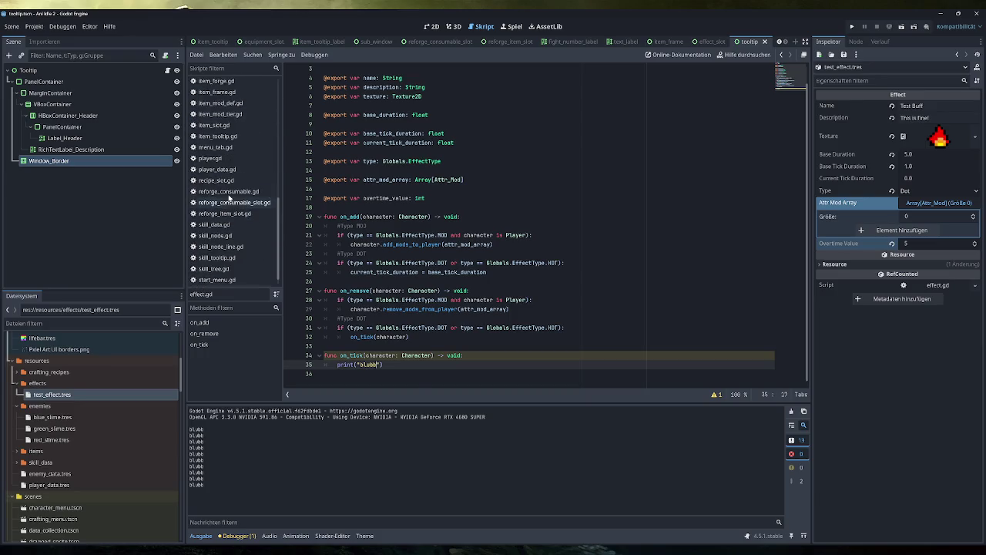
left_click(230, 159)
scroll(539, 223, "up", 1)
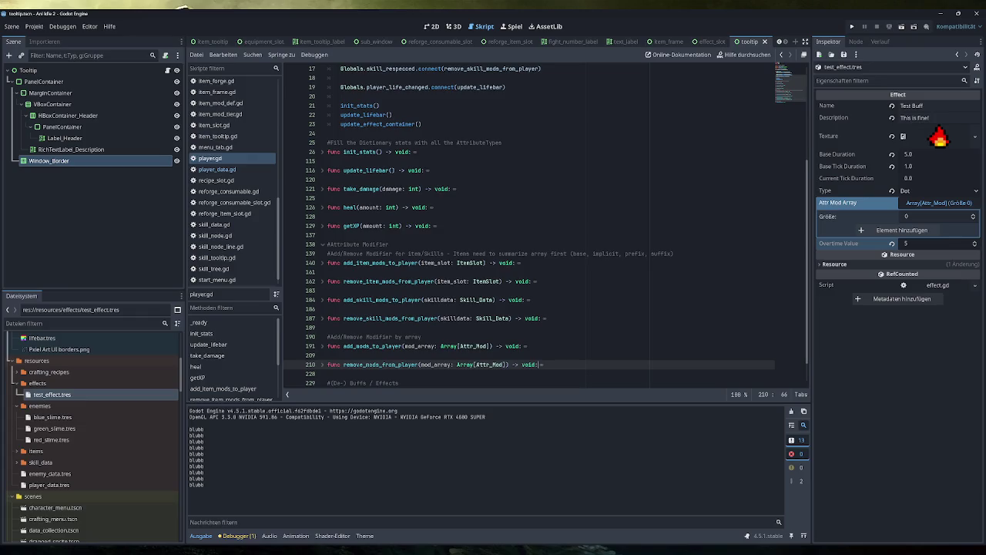
scroll(224, 170, "up", 6)
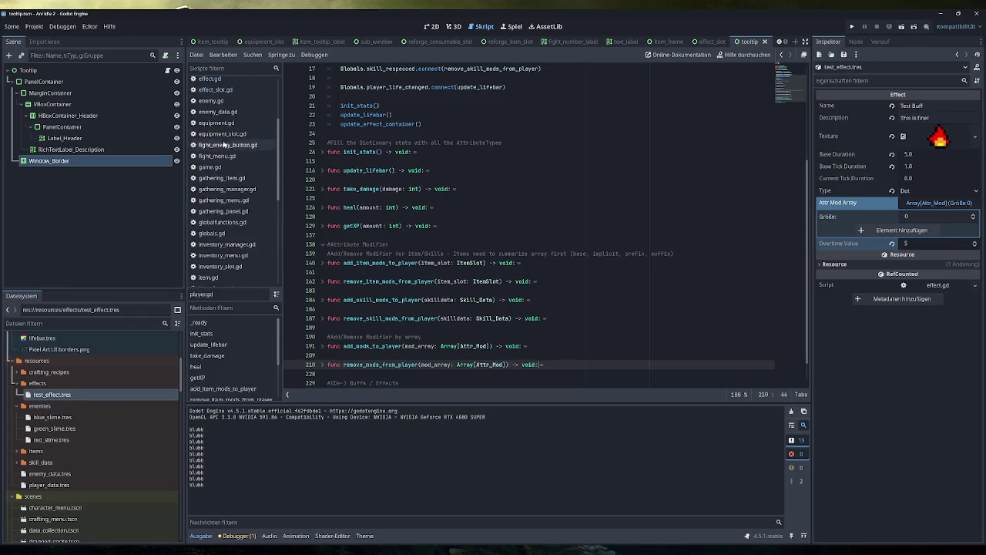
left_click(219, 102)
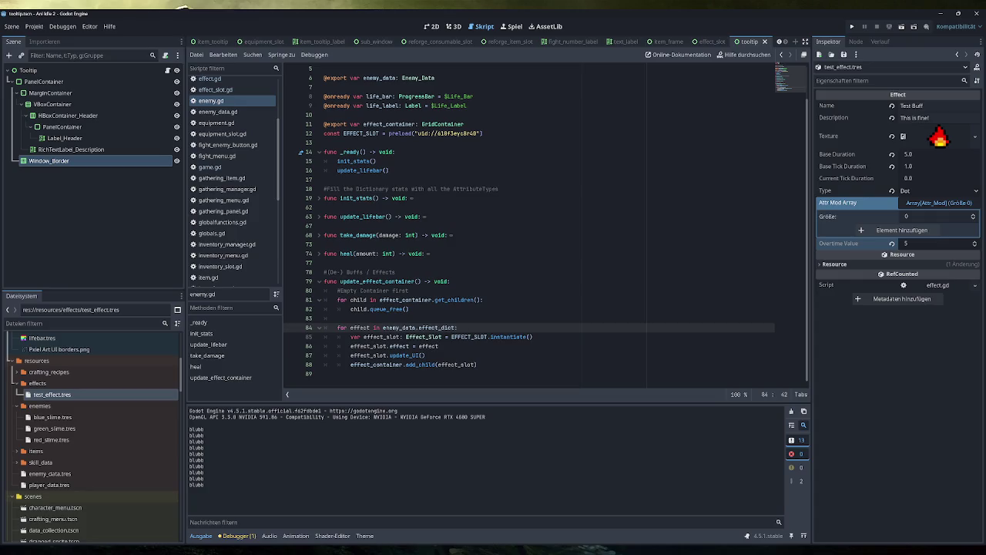
scroll(224, 154, "down", 2)
left_click(210, 115)
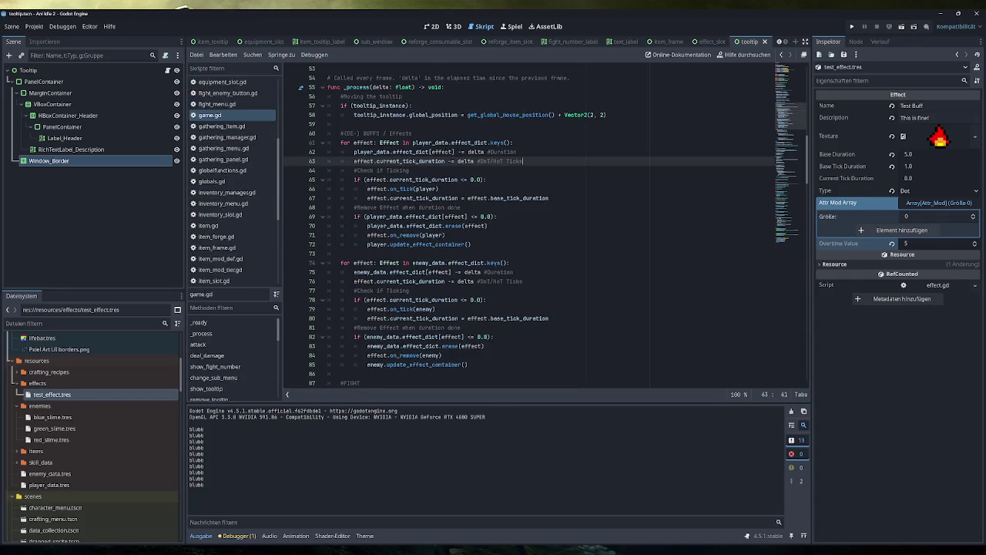
scroll(226, 246, "down", 5)
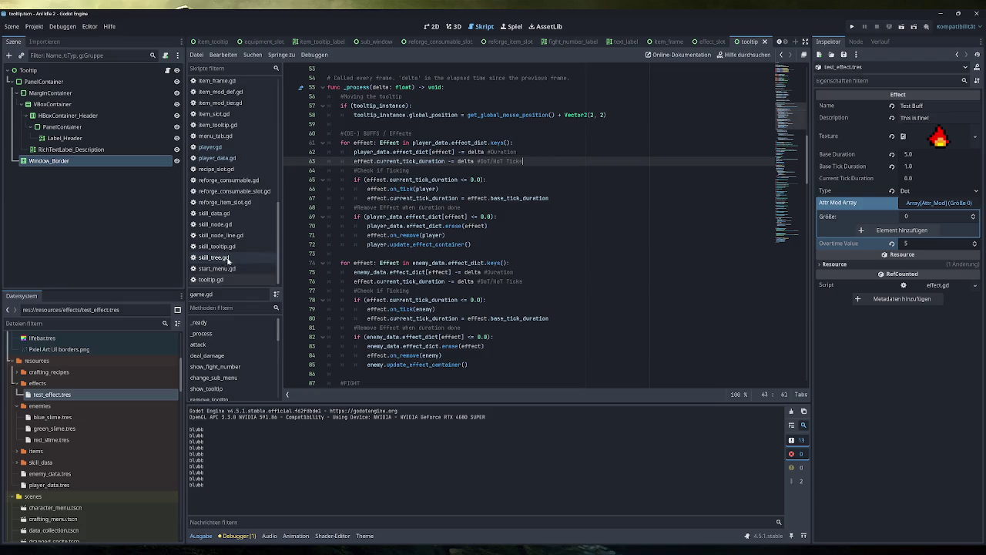
scroll(229, 262, "up", 7)
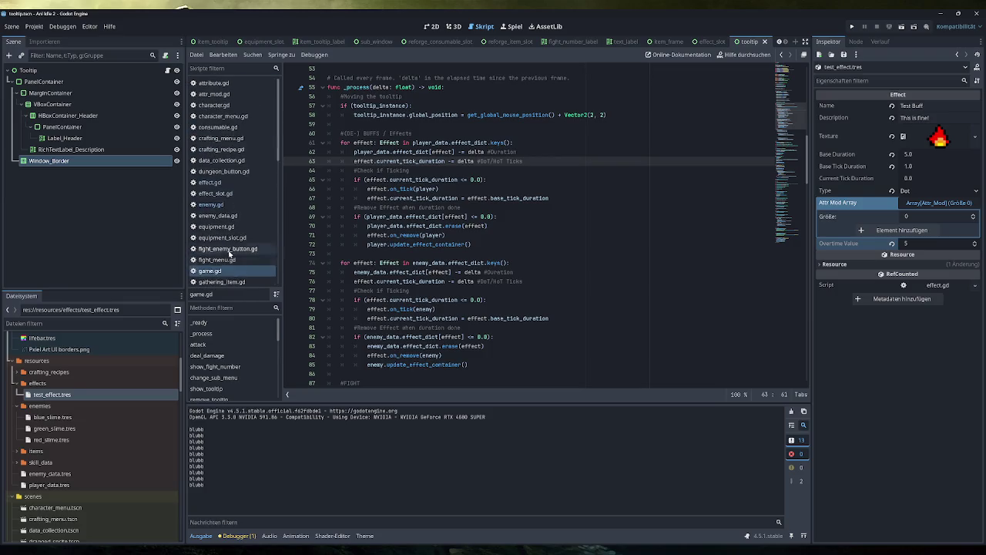
left_click(224, 183)
Replace the print in on_tick with character.take_damage(overtime_value) and save
key("End")
key("shift+Home")
key("BackSpace")
type("chara")
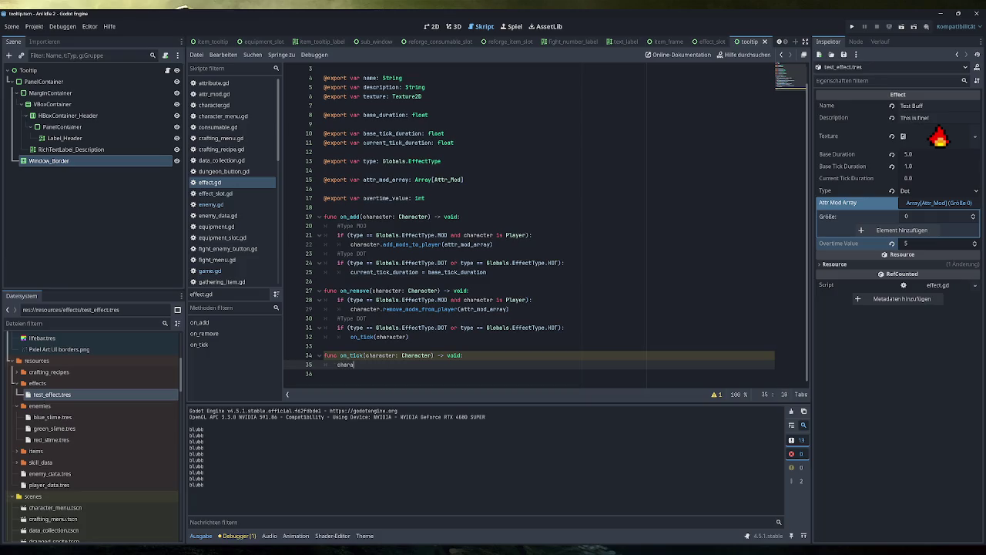
type("cter.ta")
type("ke_damage")
type("(")
type("overtime_value)")
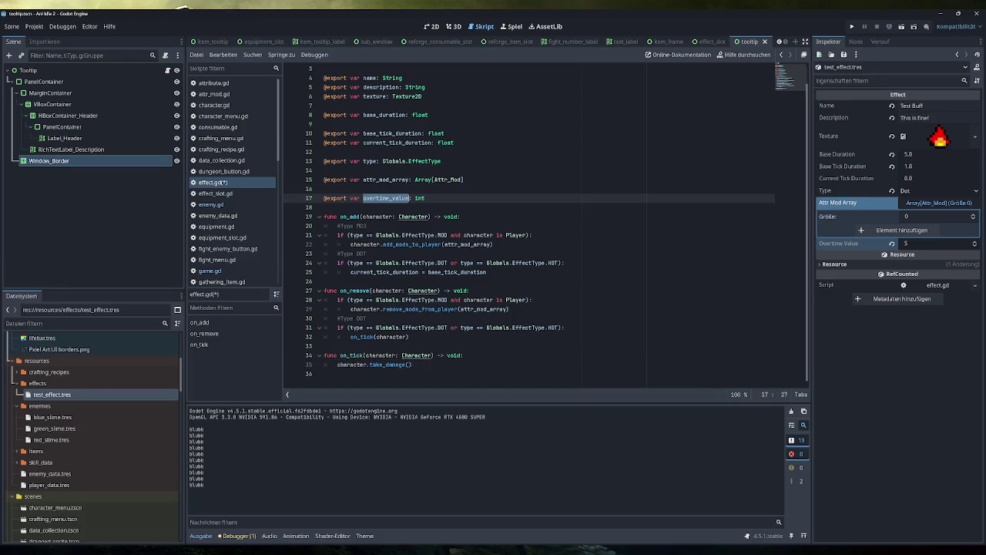
key("ctrl+s")
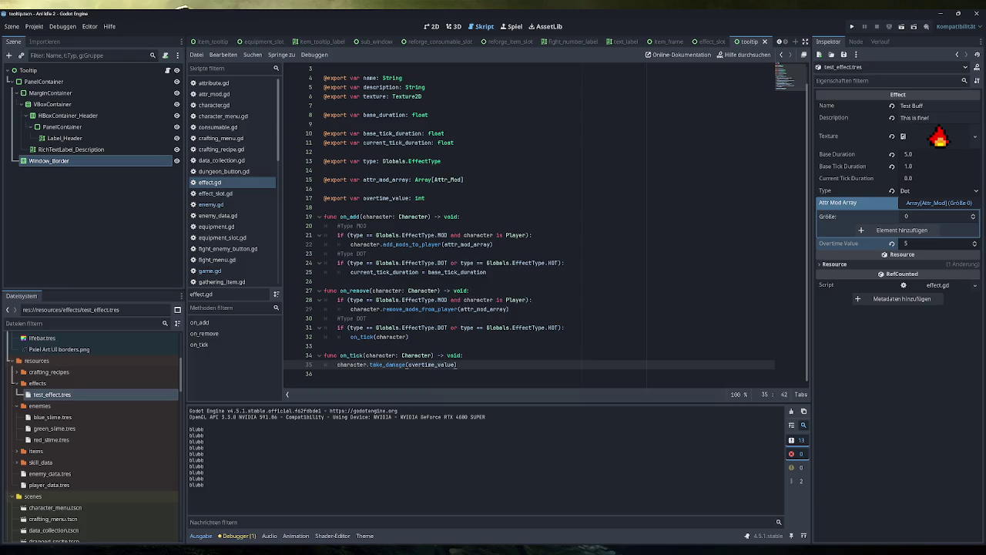
Correct the damage argument to over_time_value to match the variable and save effect.gd
left_click(378, 198)
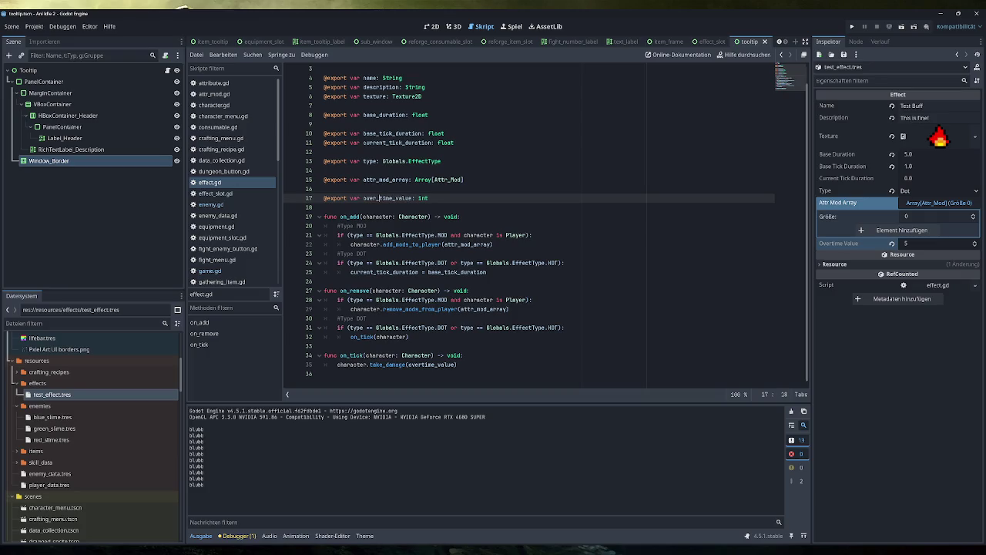
left_click(422, 365)
type("_")
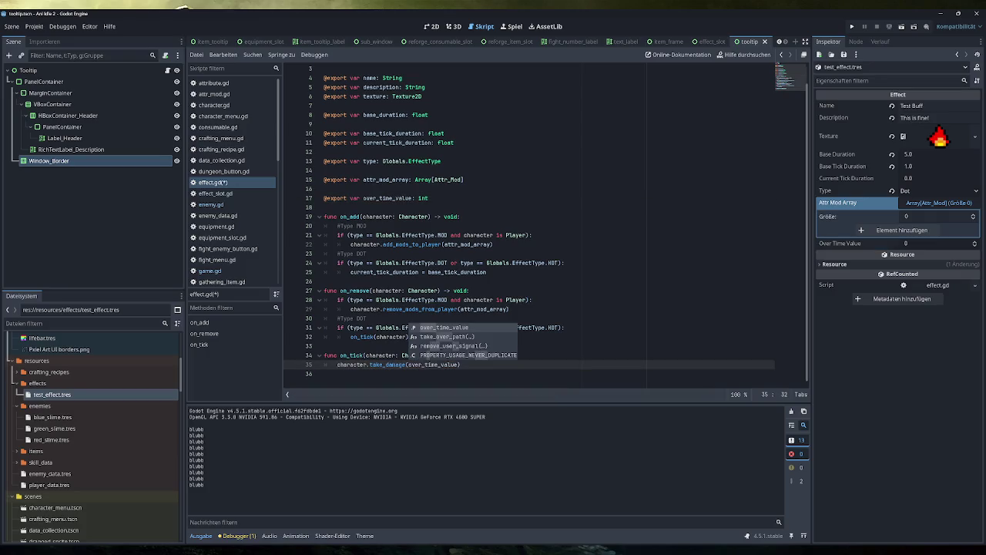
key("End")
key("ctrl+s")
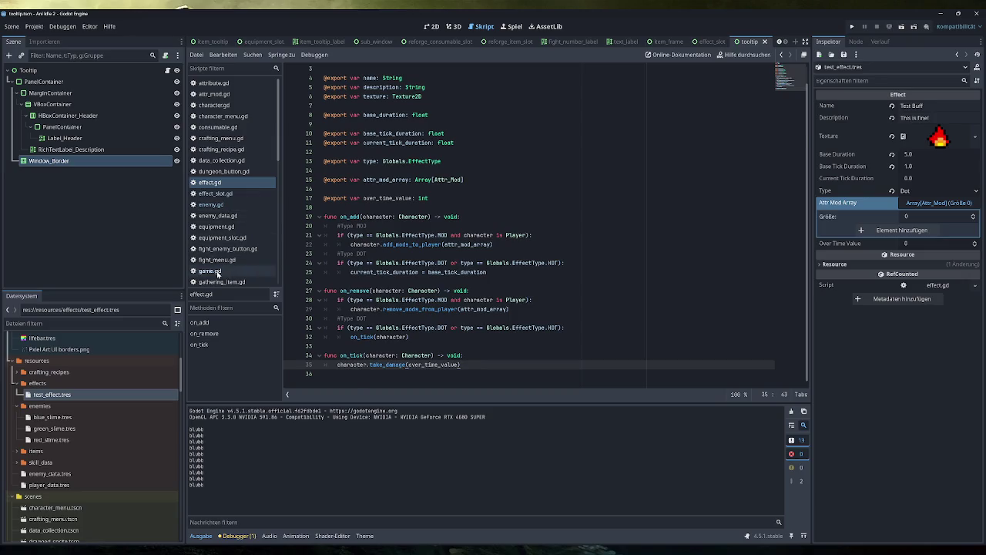
left_click(210, 270)
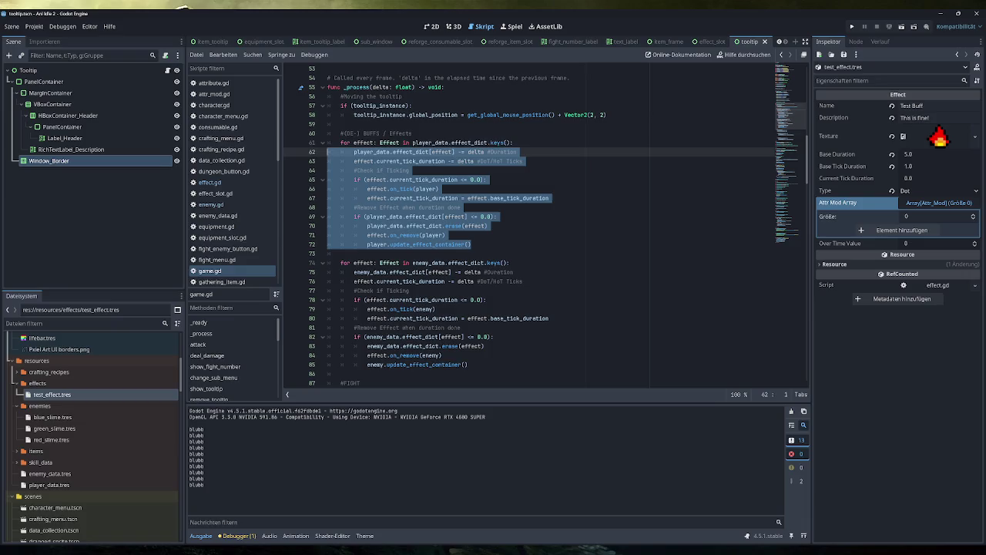
Start an unfinished 'if (enemy' check on a new line after the player effects loop
left_click(341, 252)
scroll(545, 226, "down", 1)
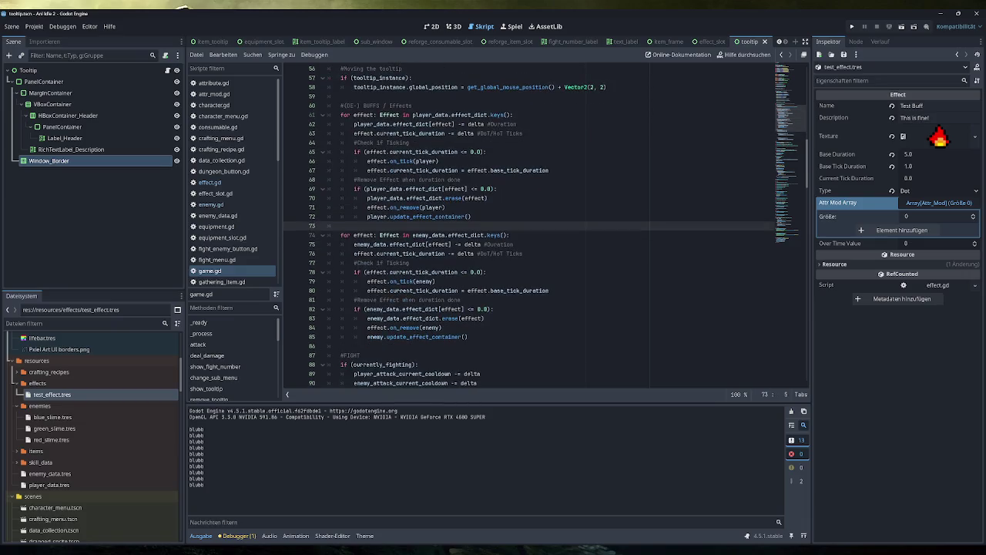
key("Return")
type("if (enemy")
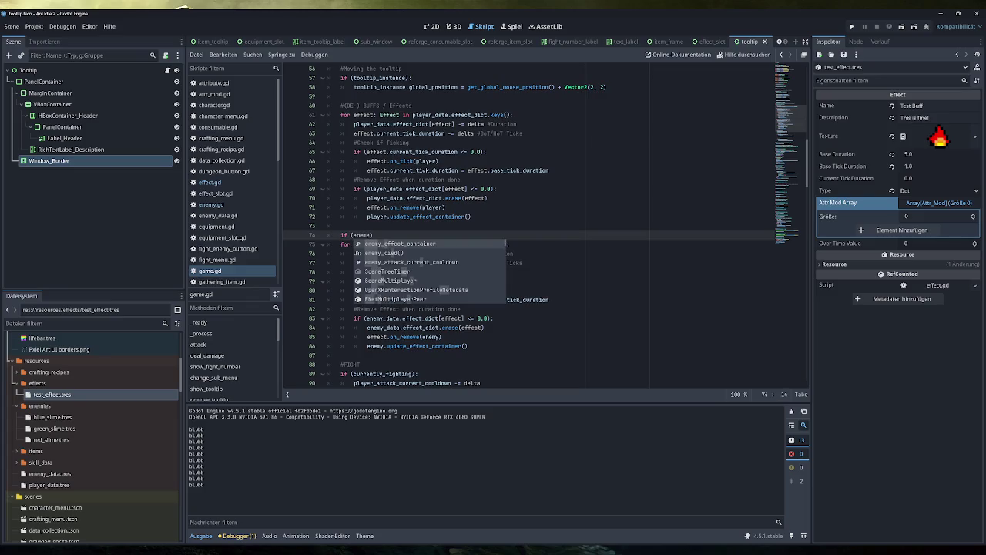
Delete the empty line 98 and open fight_enemy_button.gd
scroll(529, 225, "down", 5)
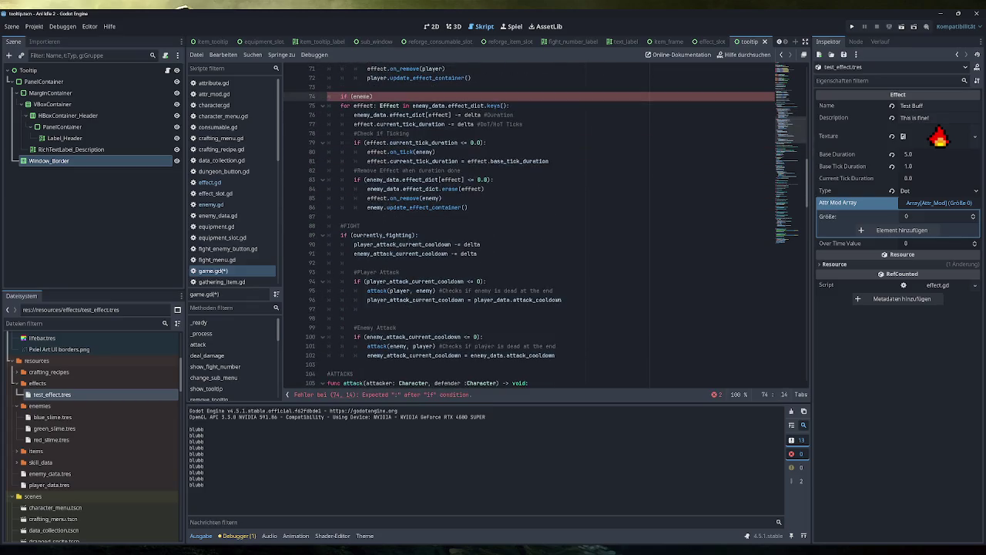
scroll(497, 219, "down", 3)
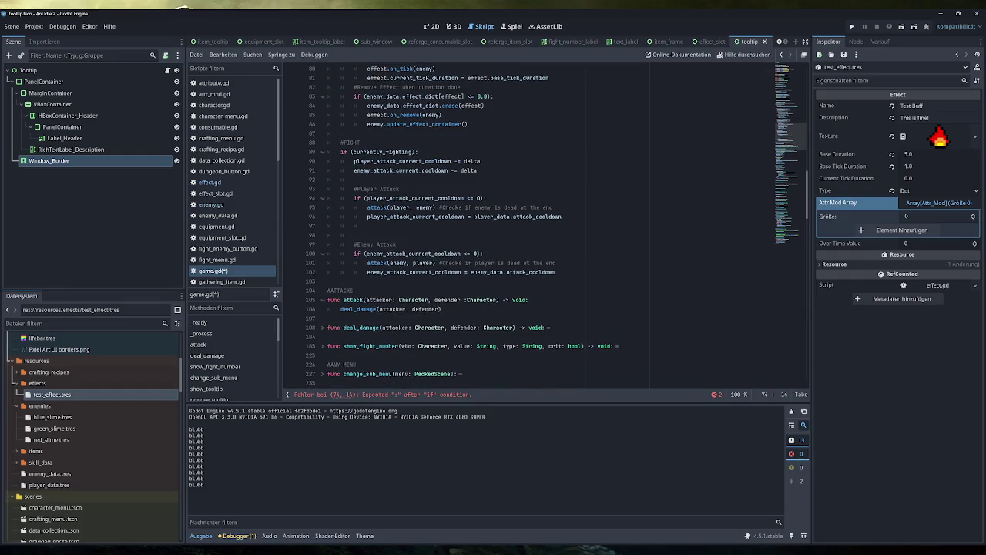
left_click(370, 235)
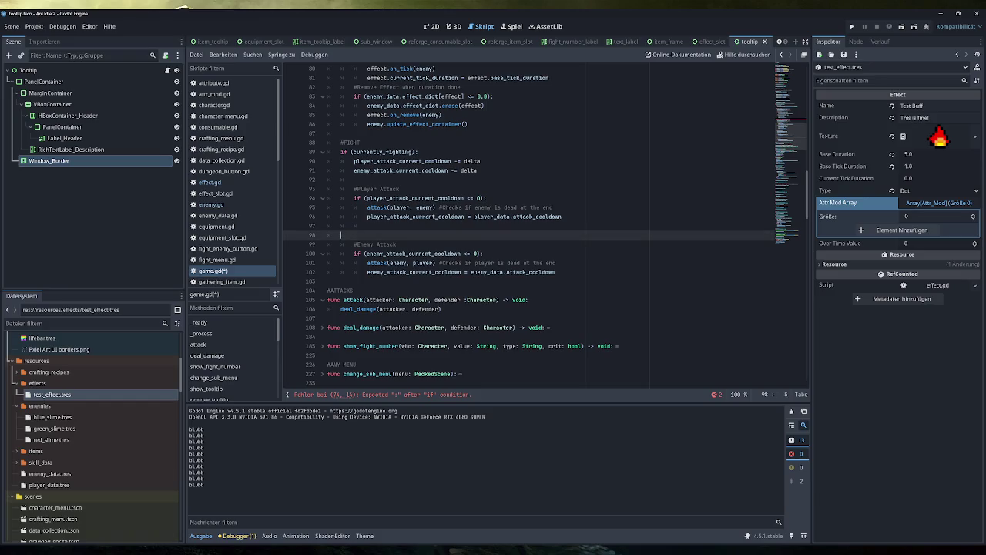
key("BackSpace")
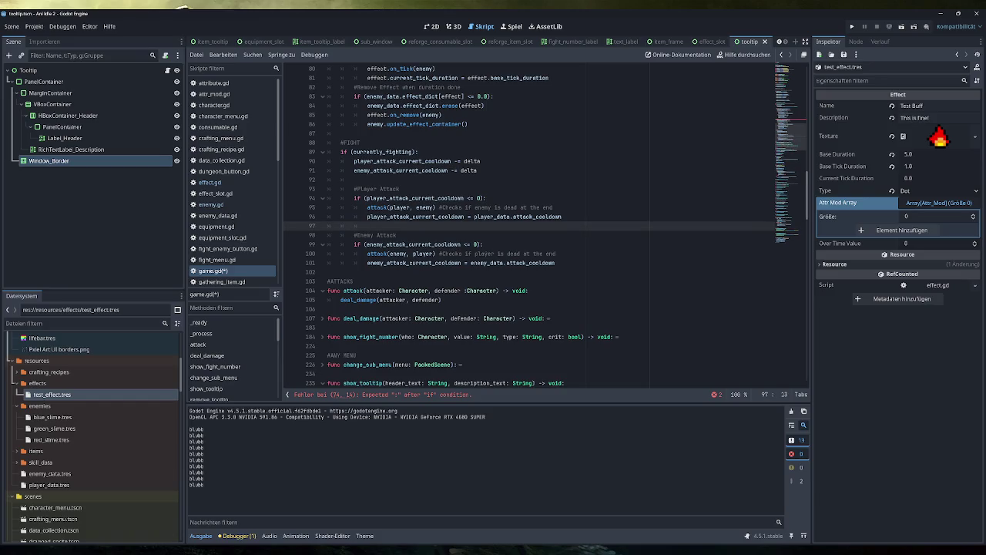
scroll(540, 223, "up", 15)
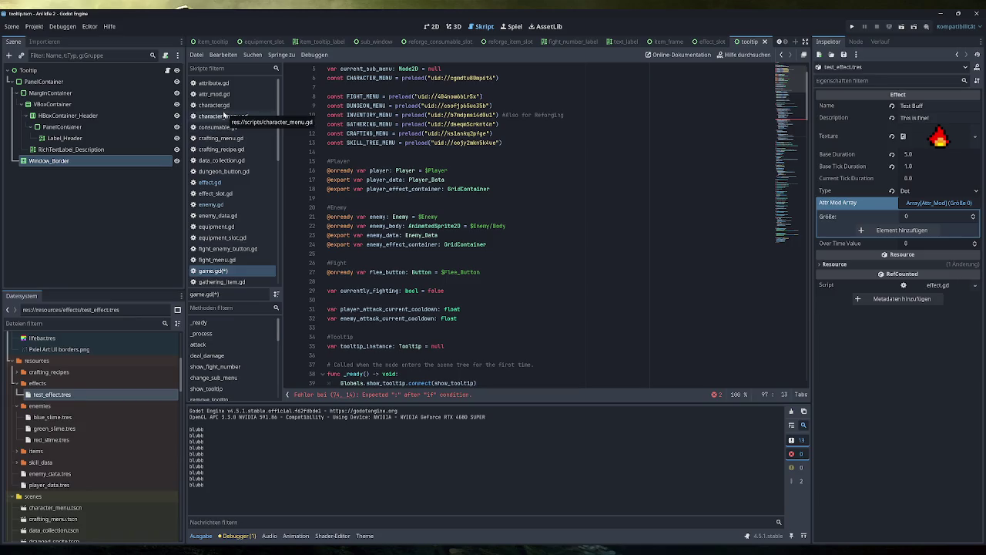
left_click(218, 261)
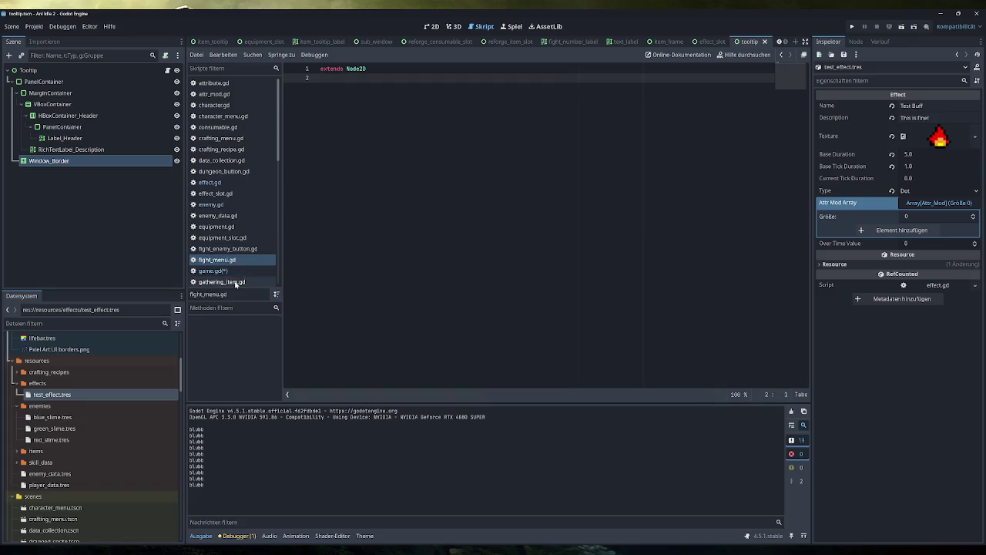
left_click(228, 249)
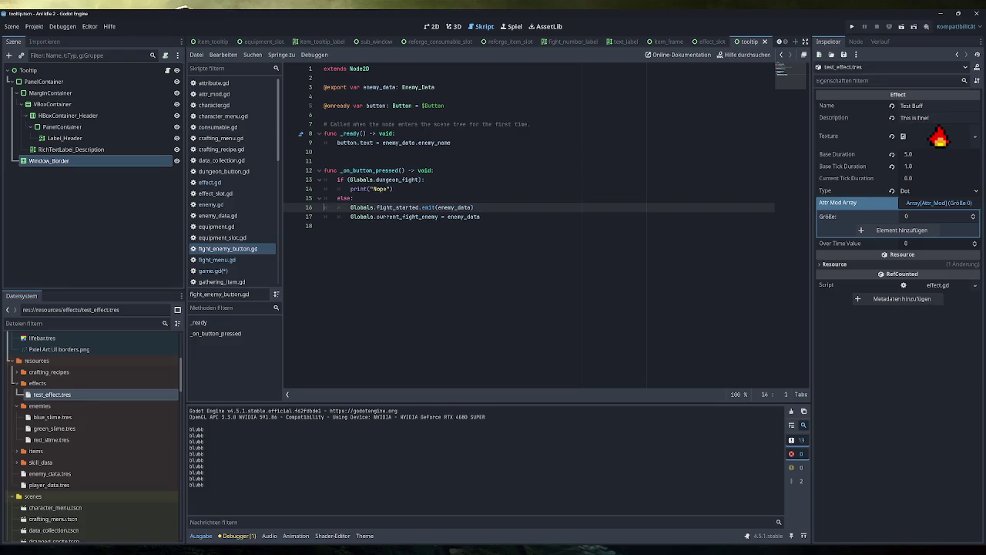
left_click_drag(371, 207, 472, 207)
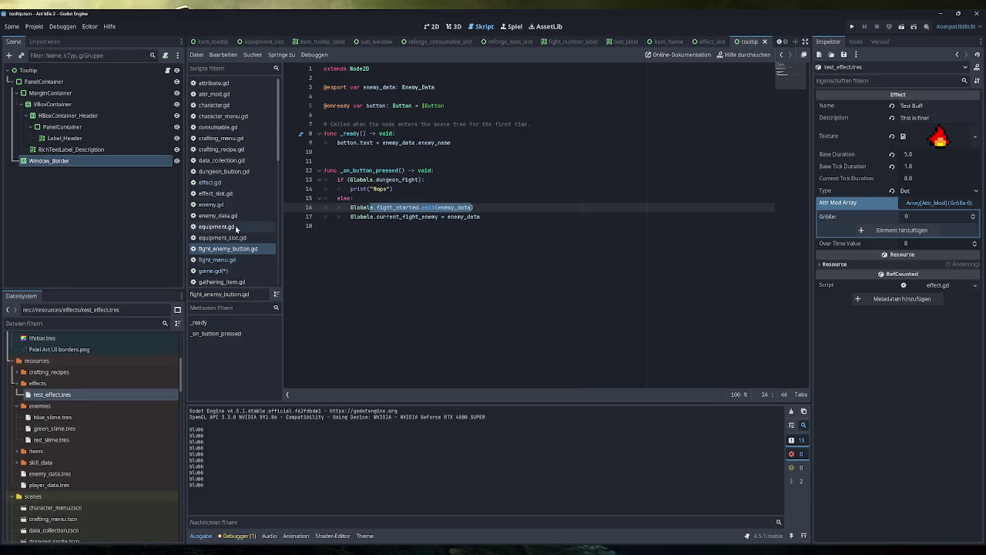
left_click(211, 272)
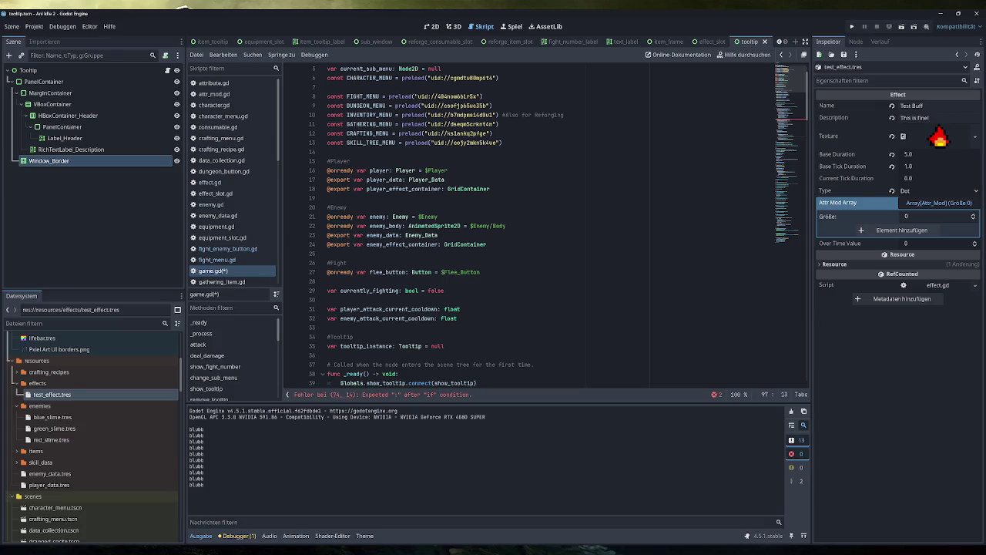
scroll(539, 231, "down", 5)
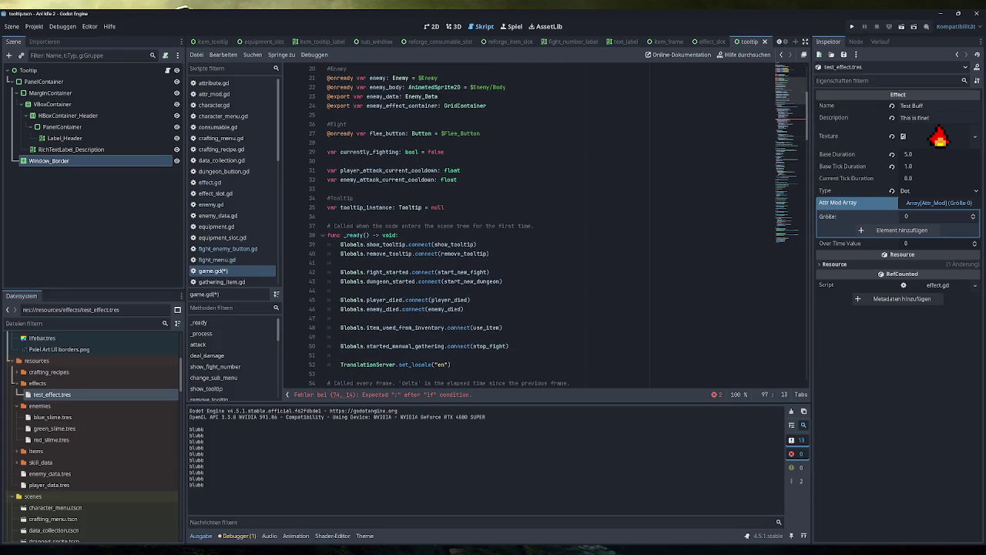
left_click(463, 273, "ctrl")
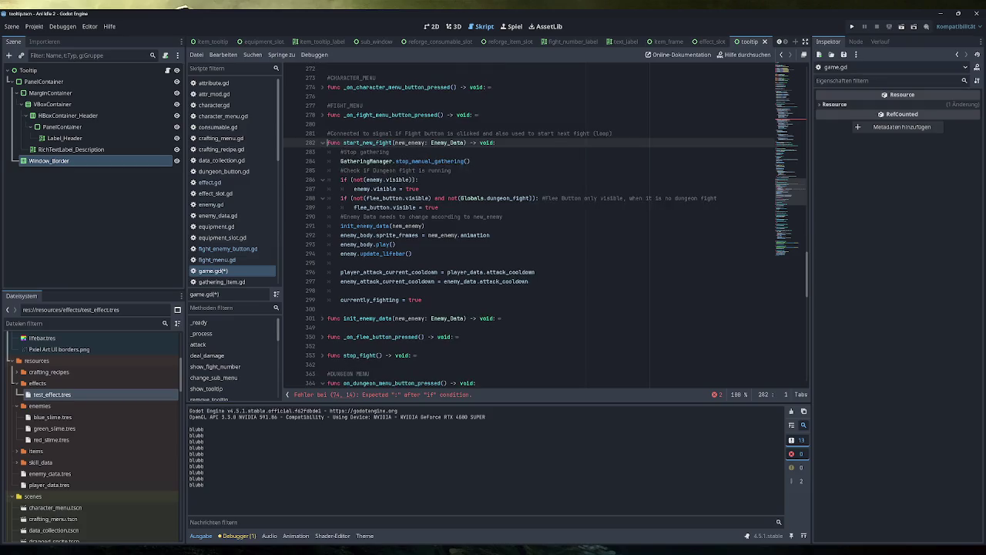
left_click(386, 161)
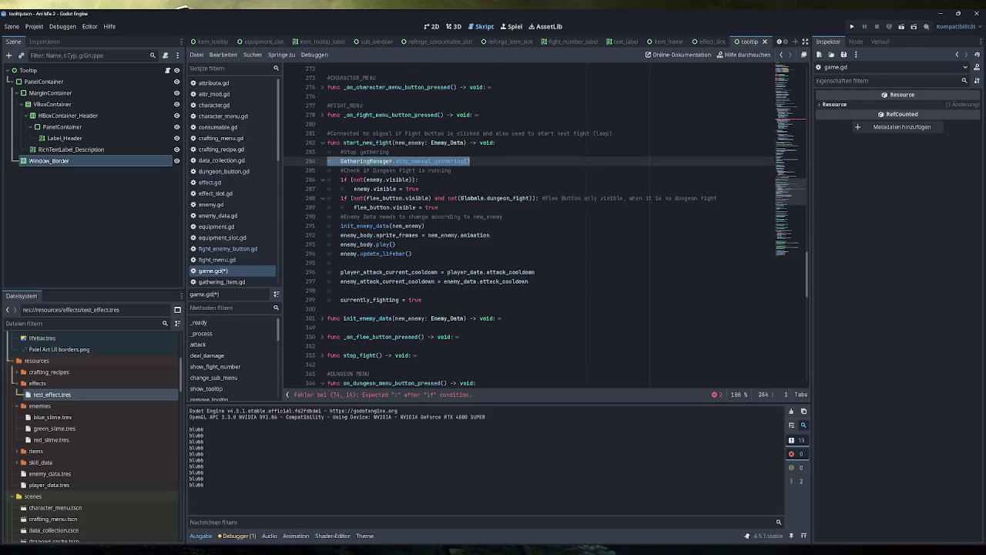
left_click_drag(418, 188, 341, 189)
left_click_drag(438, 207, 341, 207)
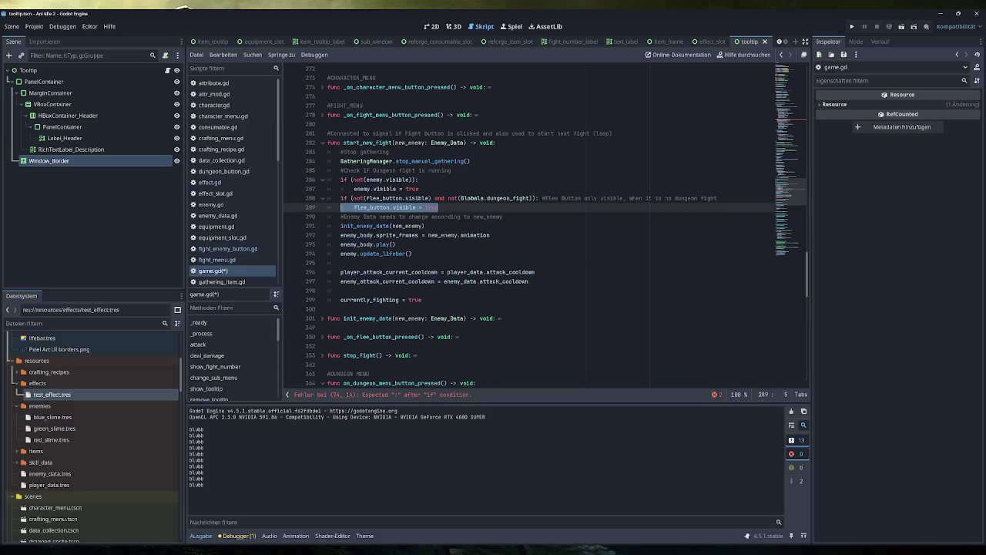
left_click_drag(425, 226, 341, 226)
left_click(425, 226)
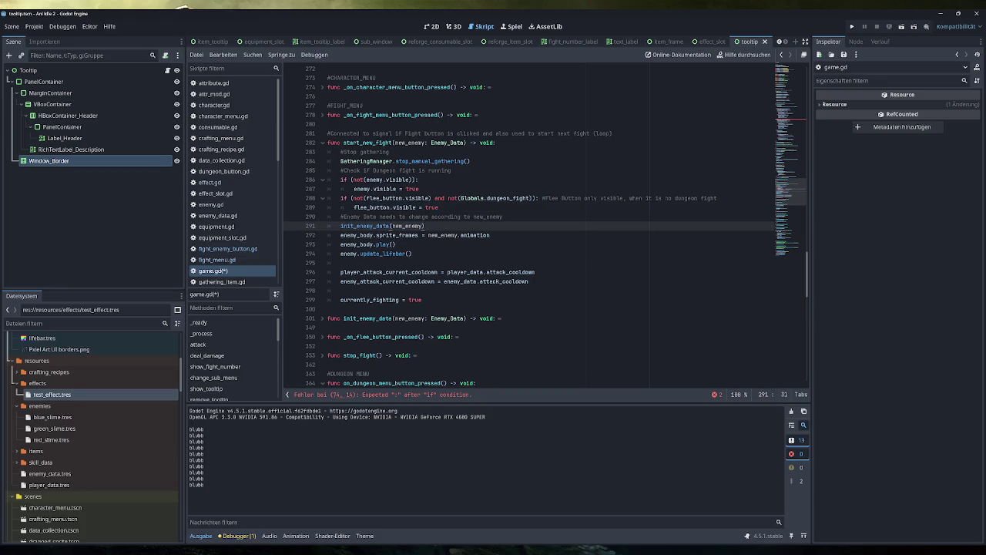
left_click(370, 226, "ctrl")
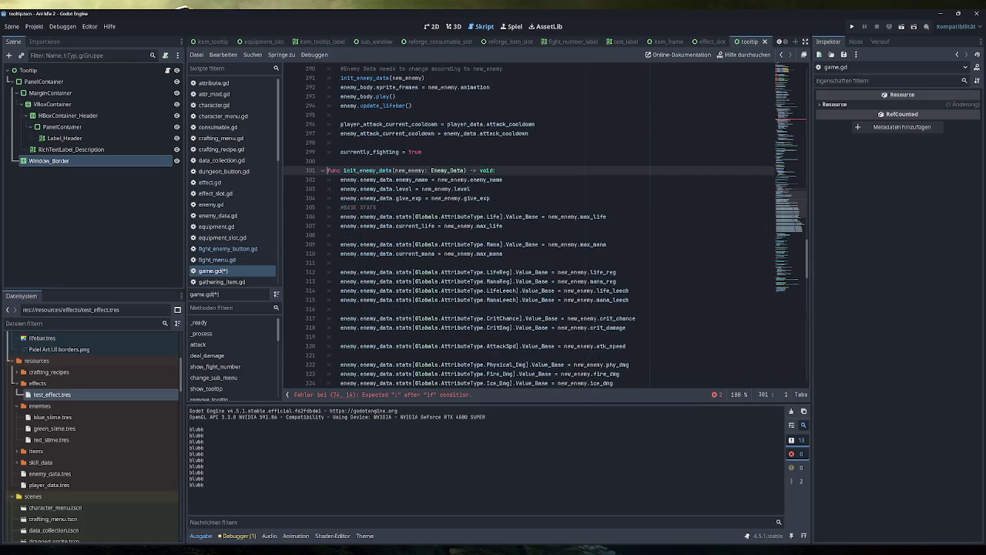
scroll(540, 231, "down", 6)
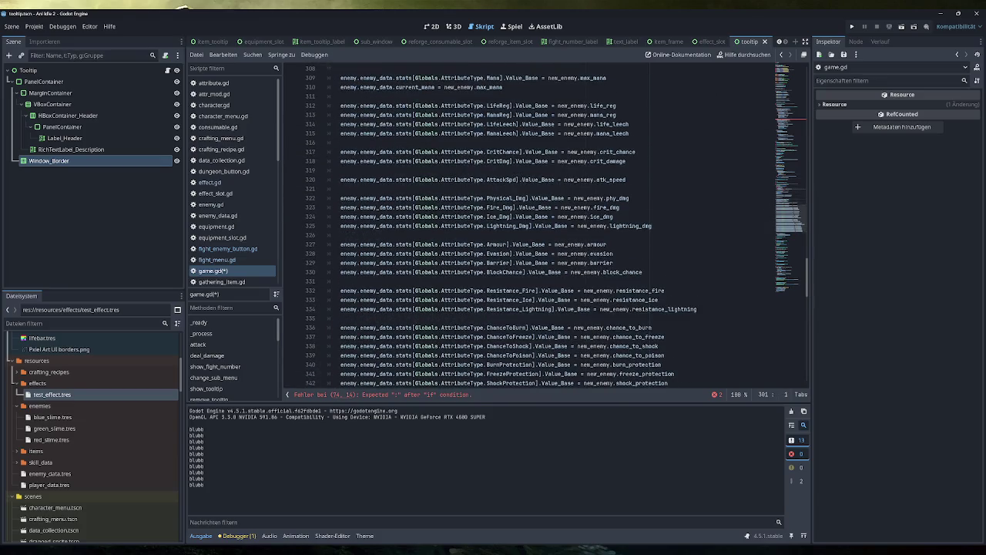
scroll(393, 281, "down", 5)
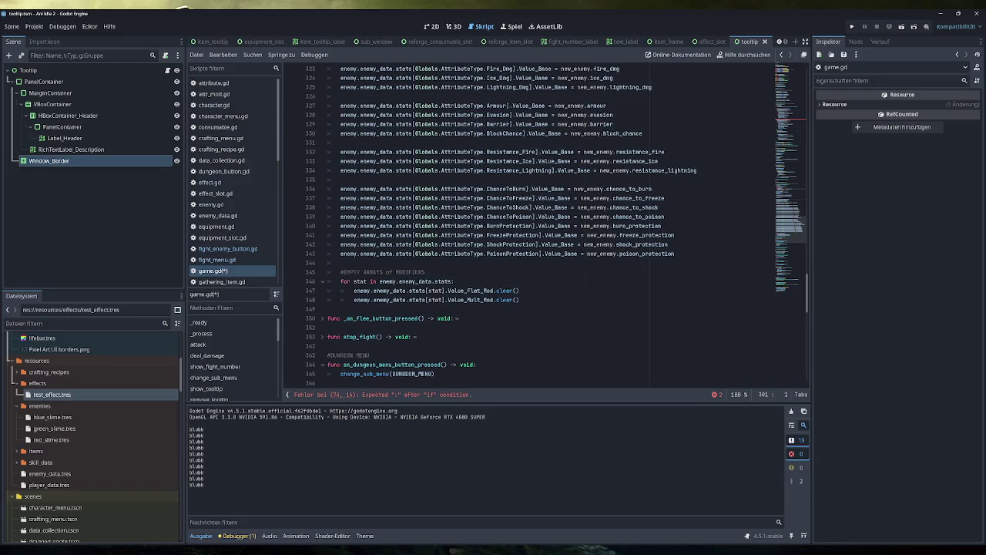
scroll(540, 227, "up", 11)
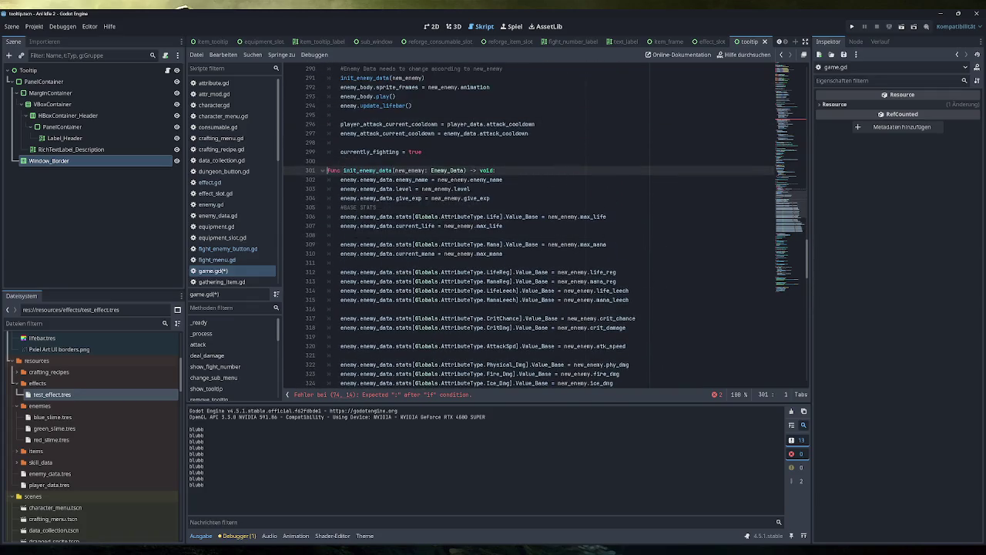
left_click(322, 170)
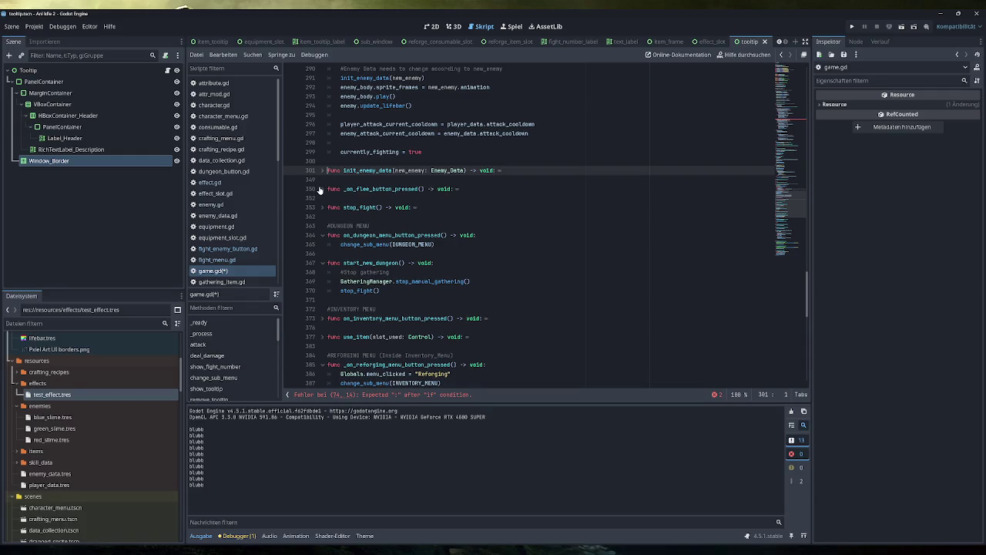
left_click(321, 171)
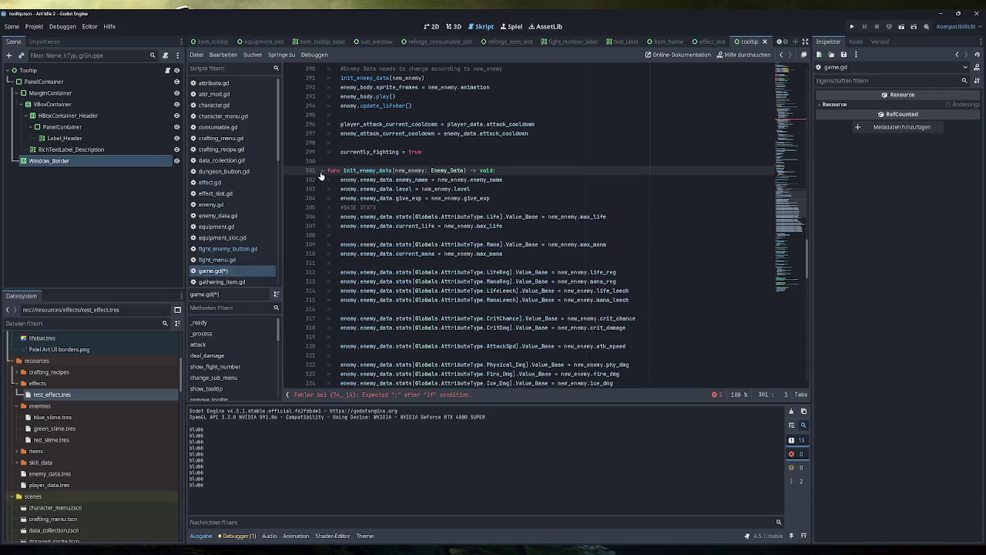
left_click(322, 170)
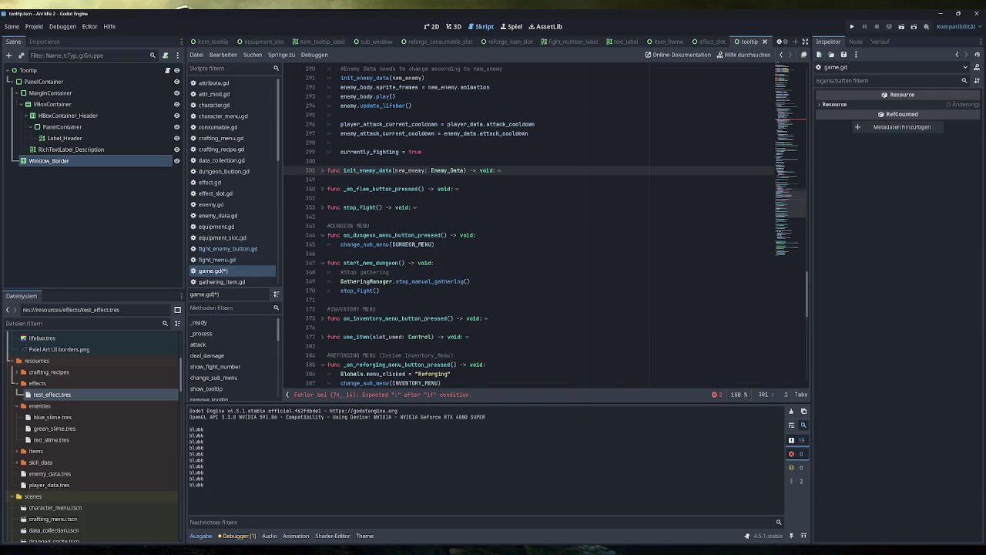
scroll(320, 175, "up", 6)
scroll(530, 223, "up", 12)
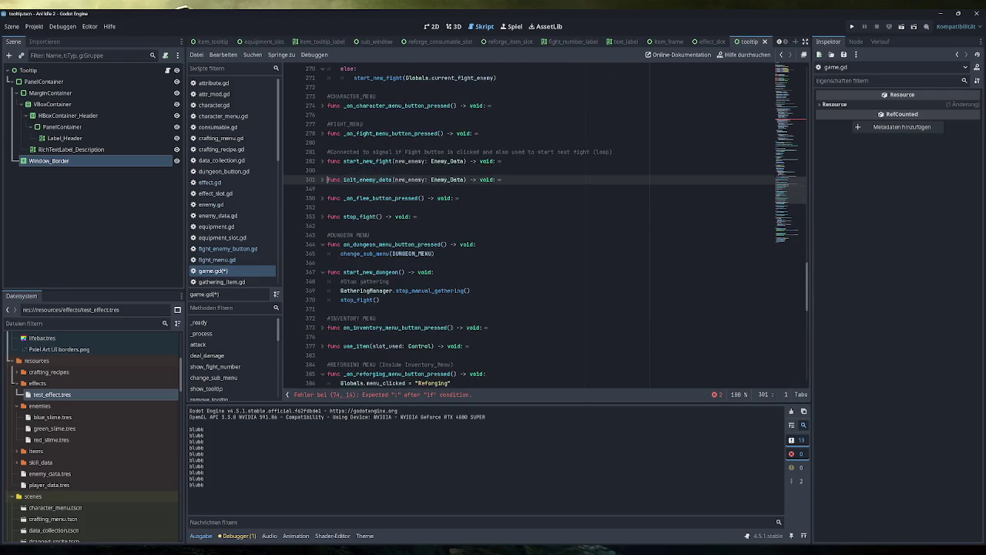
scroll(530, 224, "up", 20)
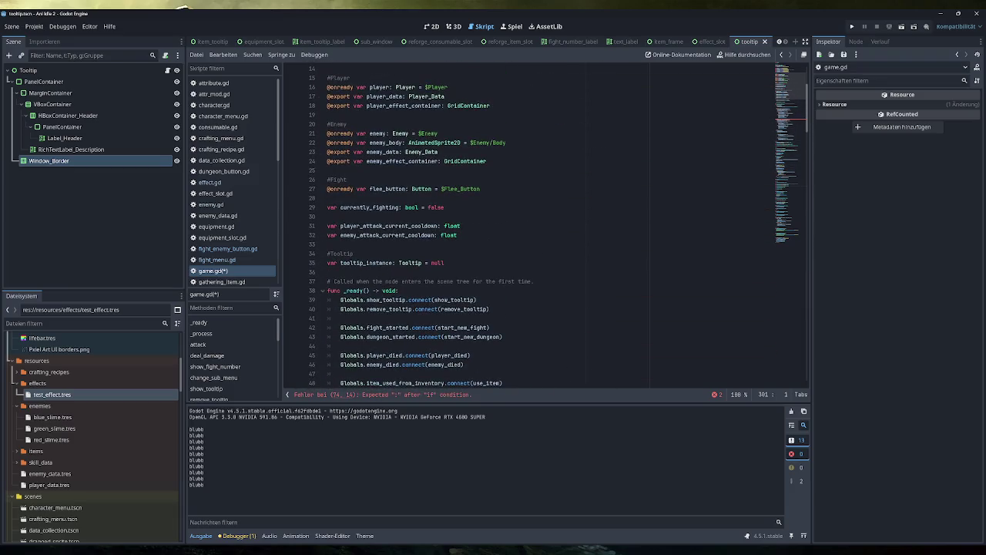
scroll(529, 224, "down", 11)
Change line 74's condition to 'if (currently_fighting):'
left_click(373, 263)
scroll(529, 224, "down", 4)
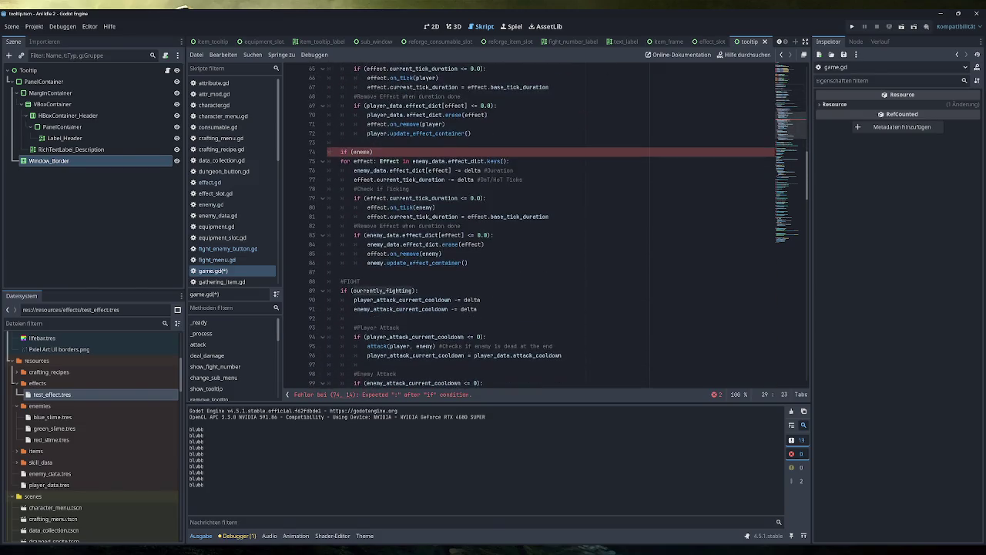
double_click(362, 152)
key("ctrl+v")
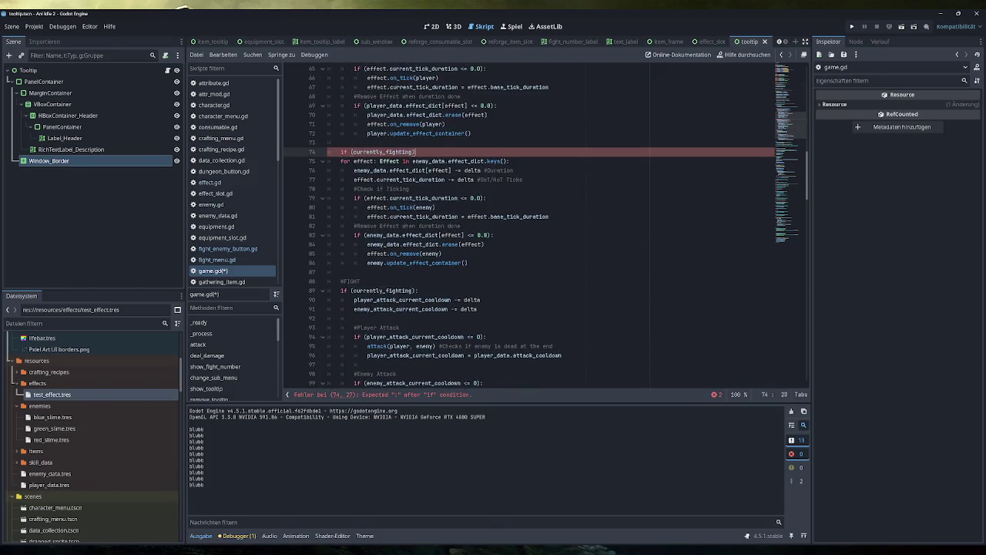
type(":")
Indent the enemy effects loop, lines 75–86, under the if, save game.gd and run the game
mouse_move(468, 263)
left_mouse_down()
mouse_move(355, 245)
mouse_move(328, 161)
left_mouse_up()
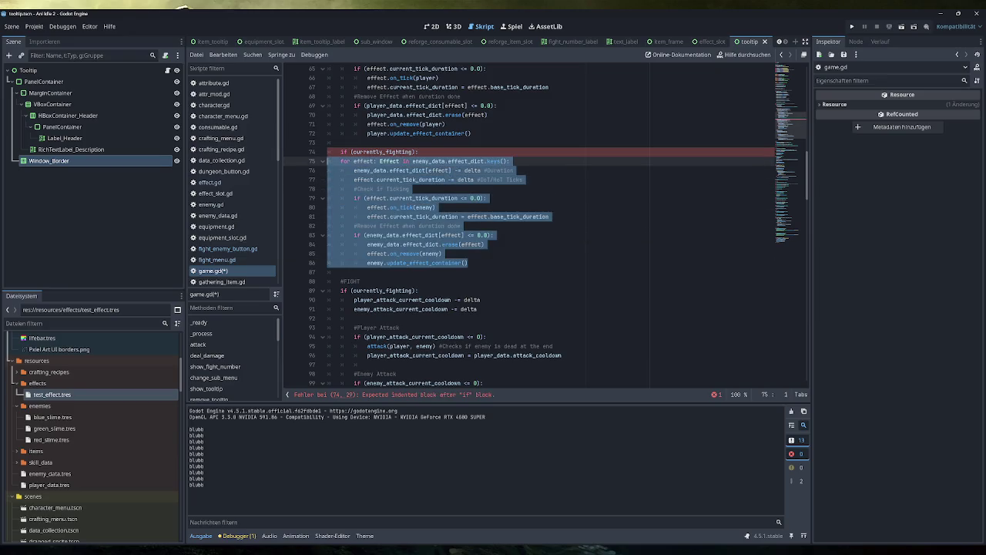
mouse_move(470, 263)
left_mouse_down()
mouse_move(339, 198)
mouse_move(328, 161)
left_mouse_up()
key("Tab")
left_click(418, 152)
key("ctrl+s")
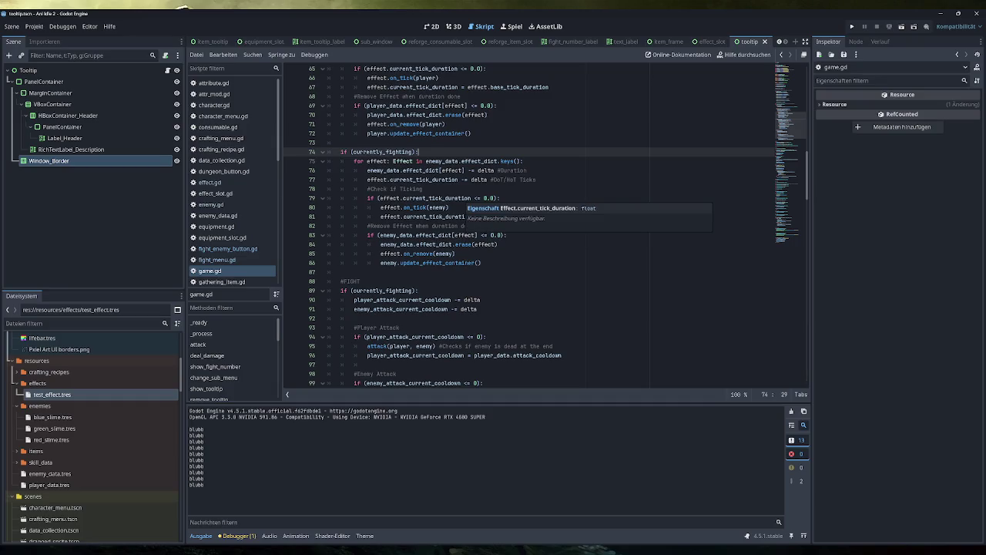
left_click(853, 27)
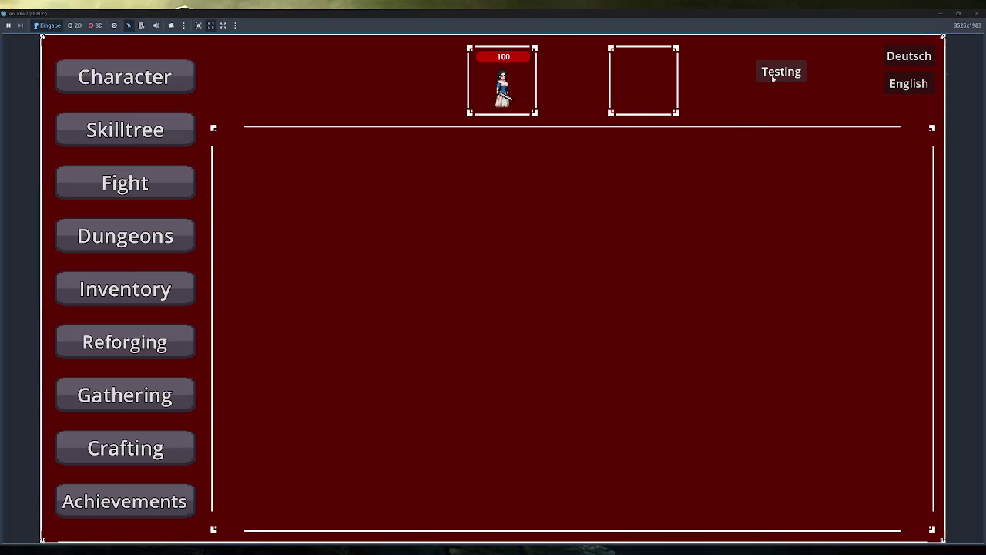
Apply the test effects with the Testing button, then stop the game with F8
left_click(778, 73)
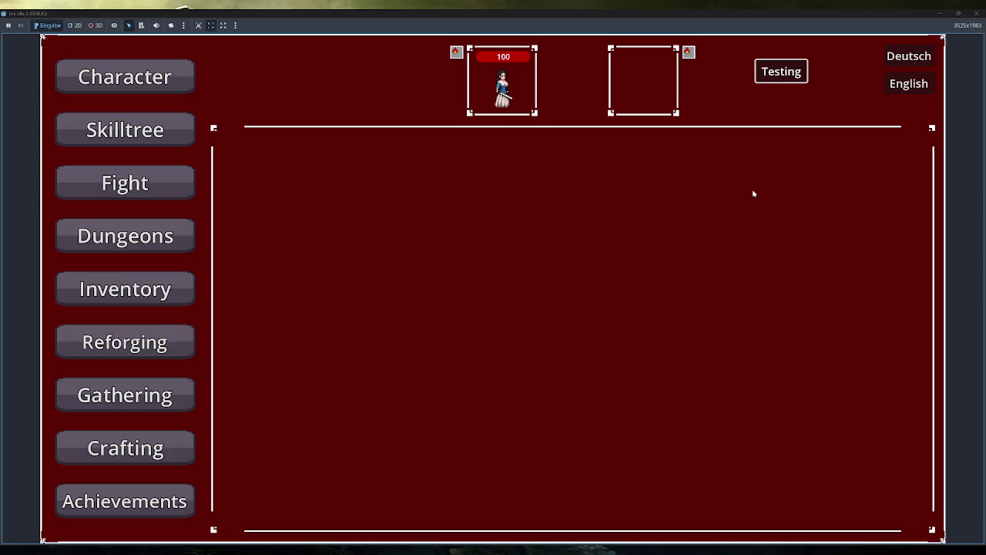
key("F8")
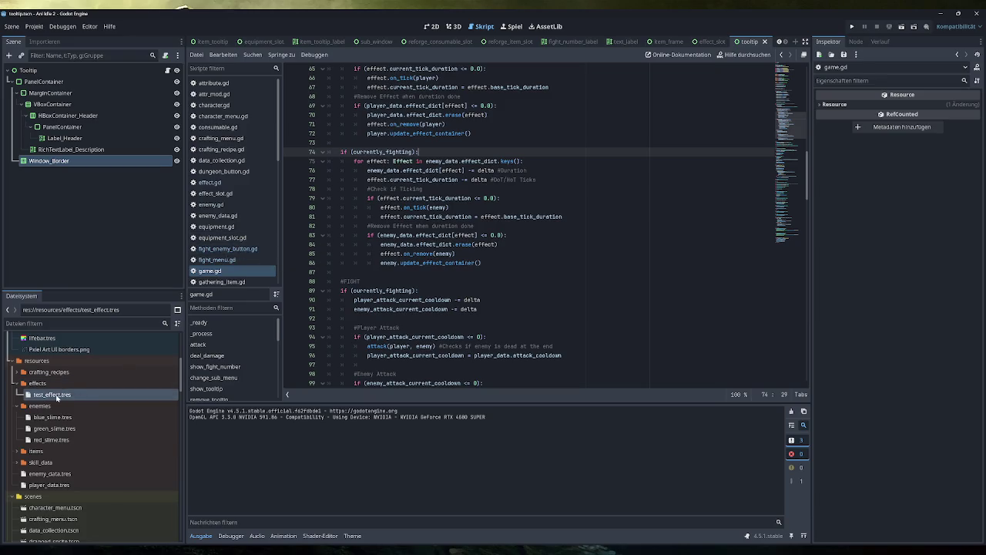
Set test_effect.tres's Over Time Value to 5 and save it
left_click(58, 395)
left_click(909, 244)
type("5")
key("Return")
key("ctrl+s")
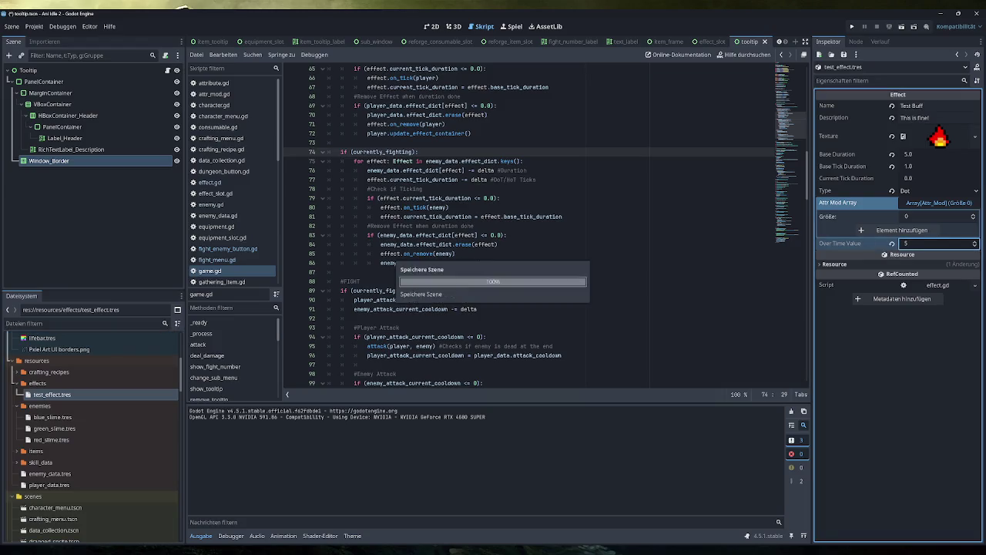
Run the game, apply the test effects, and start a fight against the Green Slime
left_click(851, 27)
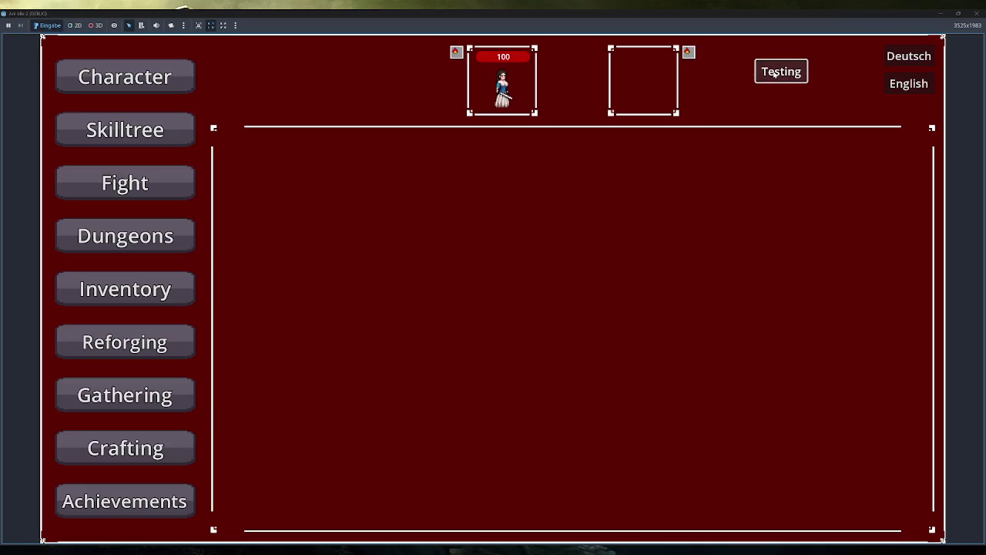
left_click(775, 73)
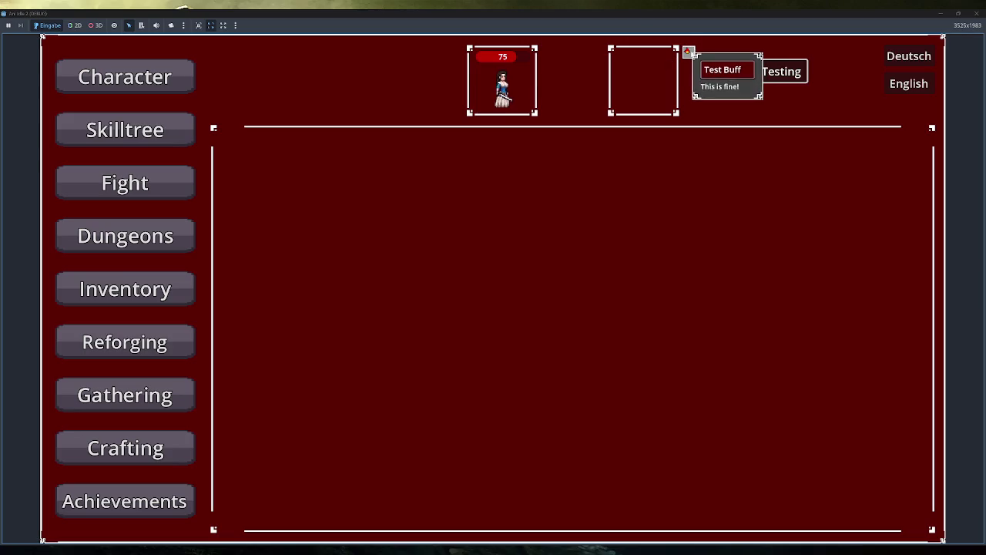
mouse_move(688, 52)
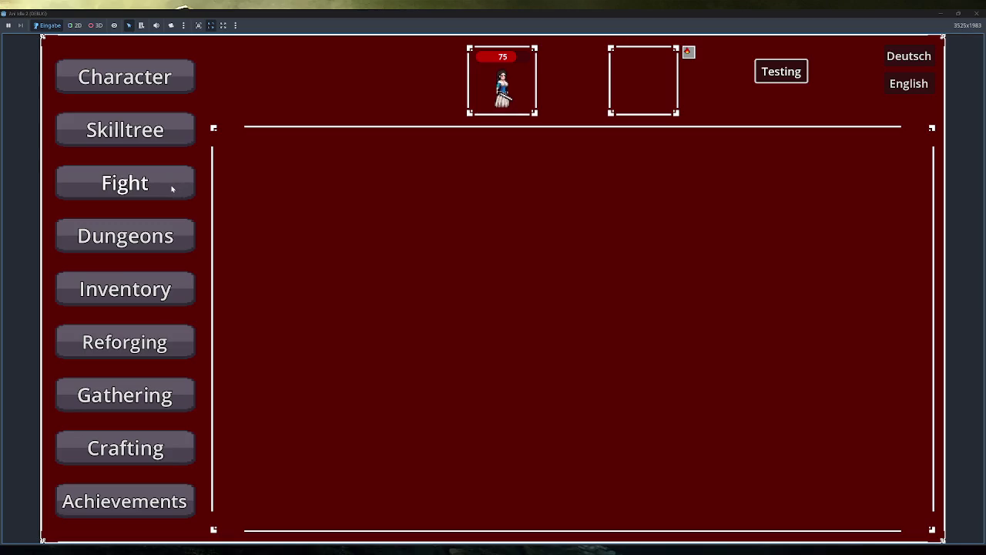
left_click(172, 188)
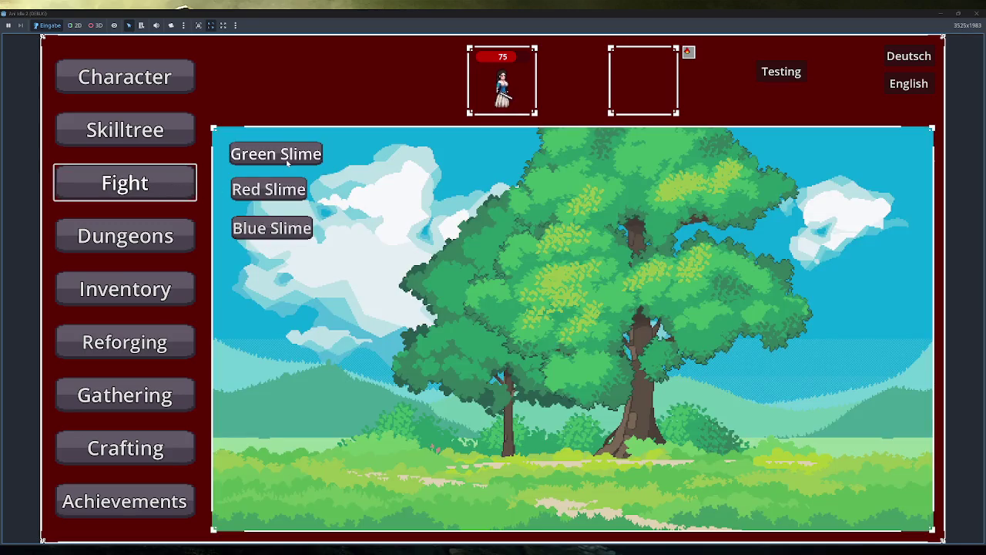
left_click(287, 154)
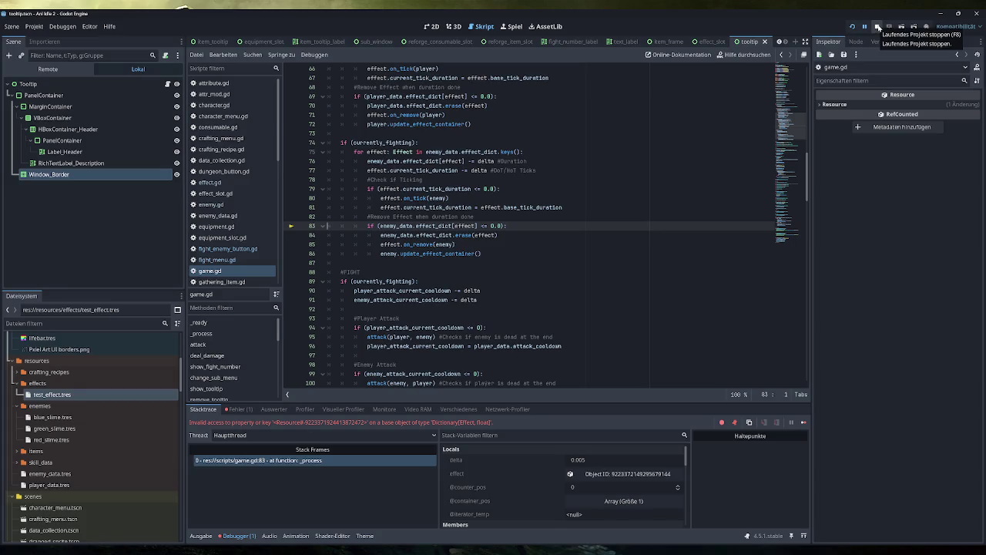
Stop the crashed game run, clear the debugger's logged errors, and return to line 86 of game.gd
left_click(878, 27)
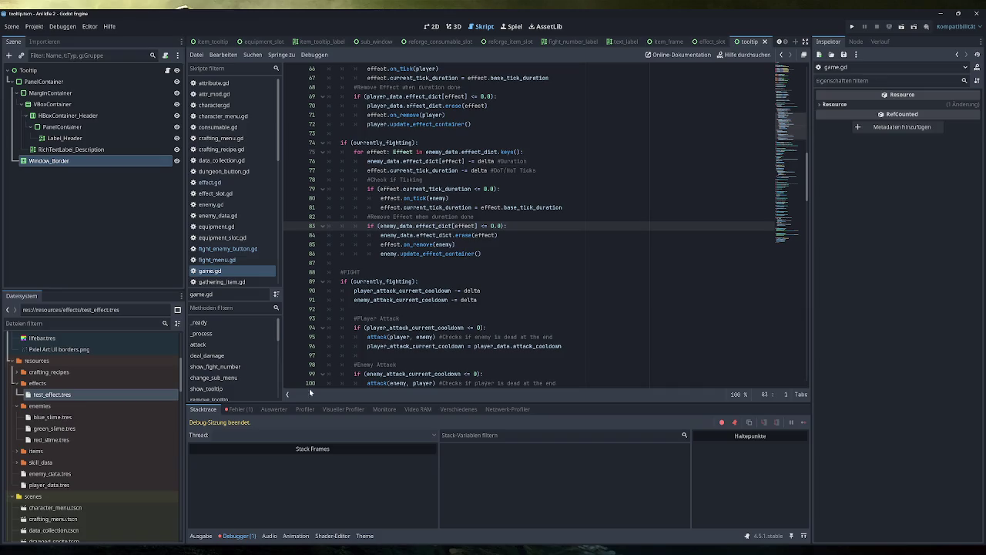
left_click(239, 409)
left_click(796, 422)
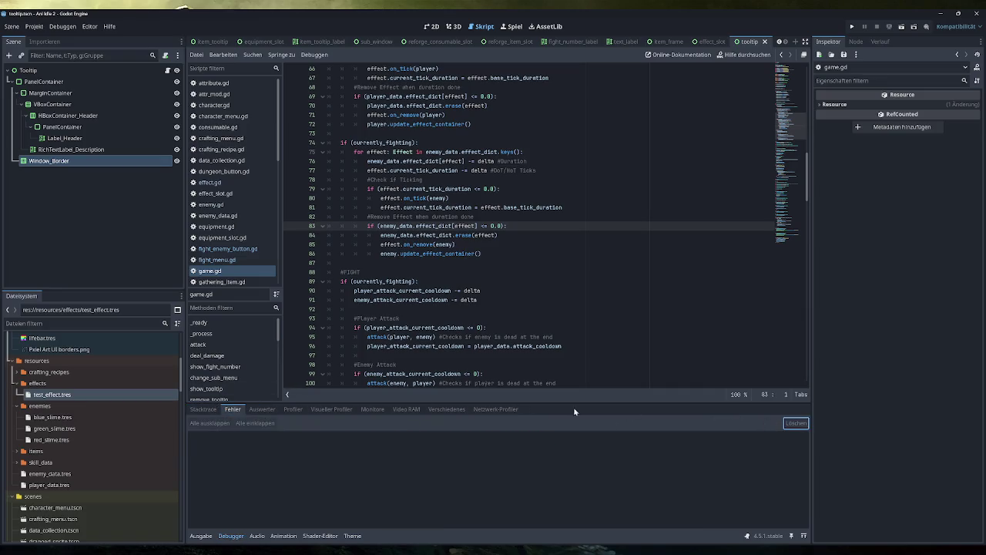
left_click(203, 409)
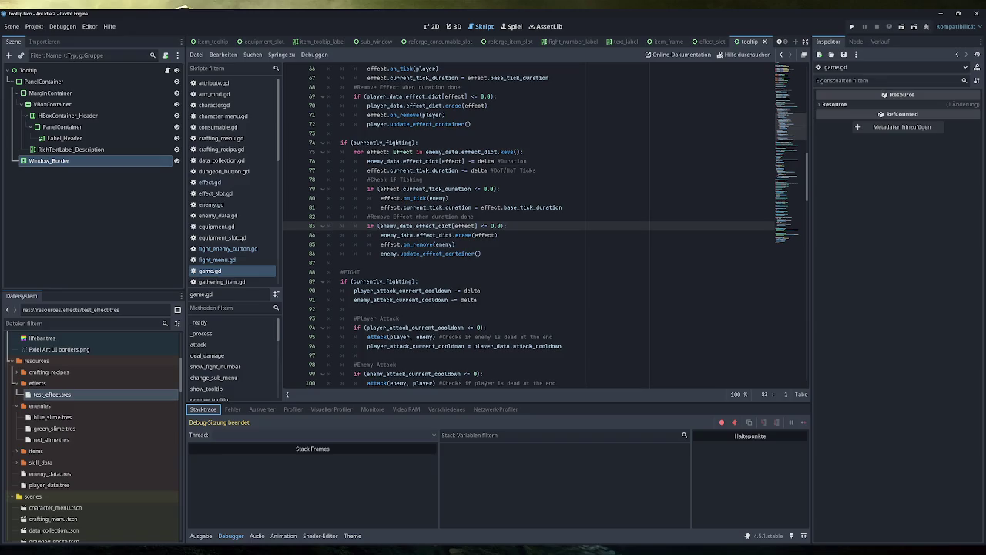
left_click(482, 253)
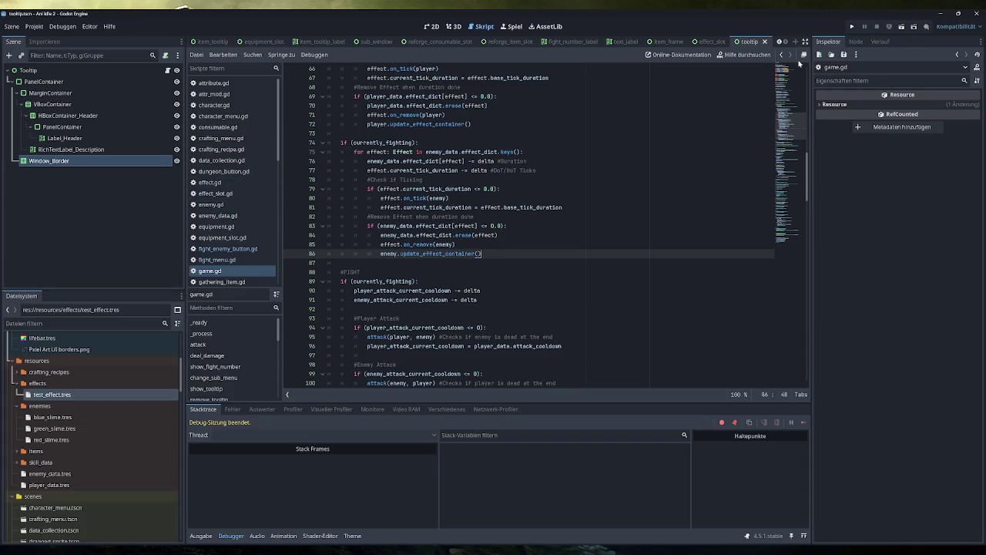
left_click(852, 27)
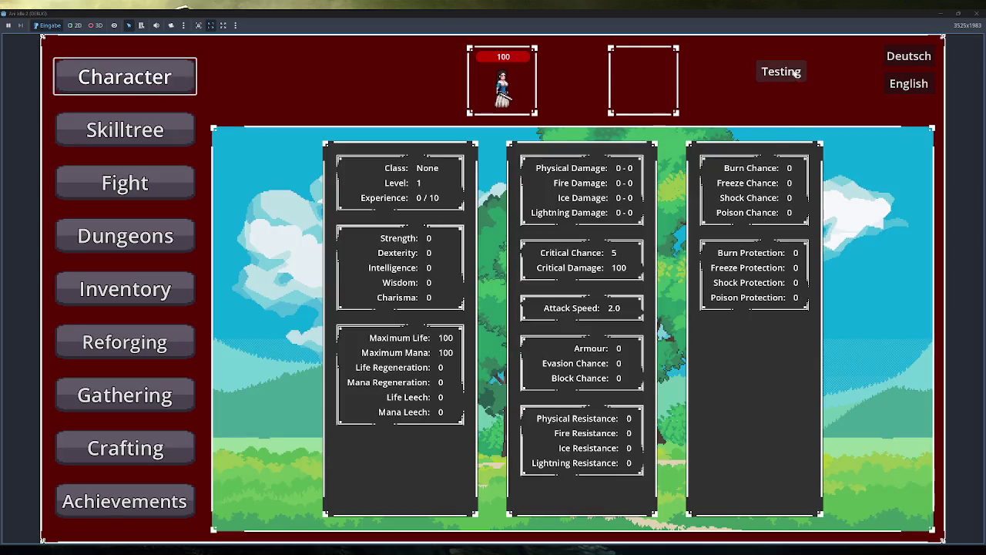
left_click(782, 71)
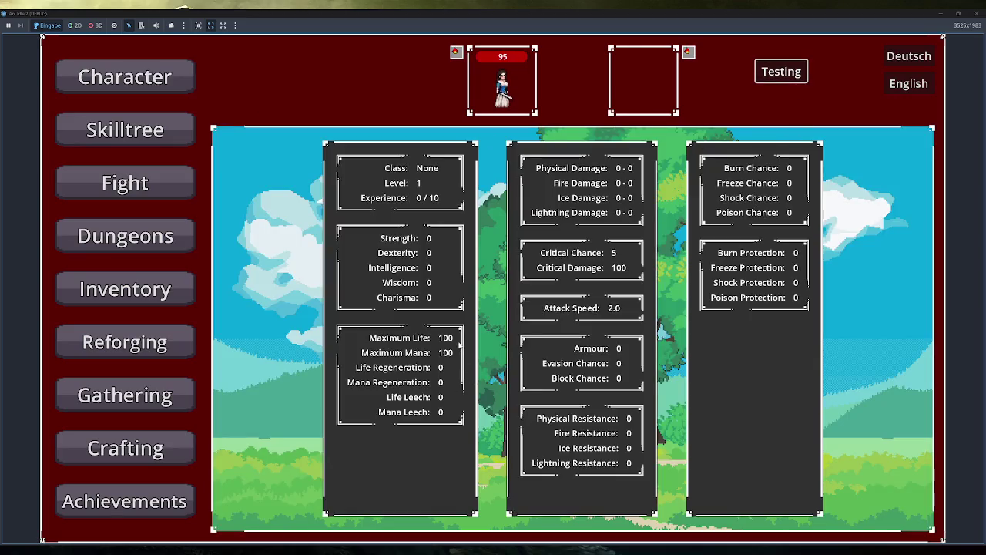
left_click(973, 15)
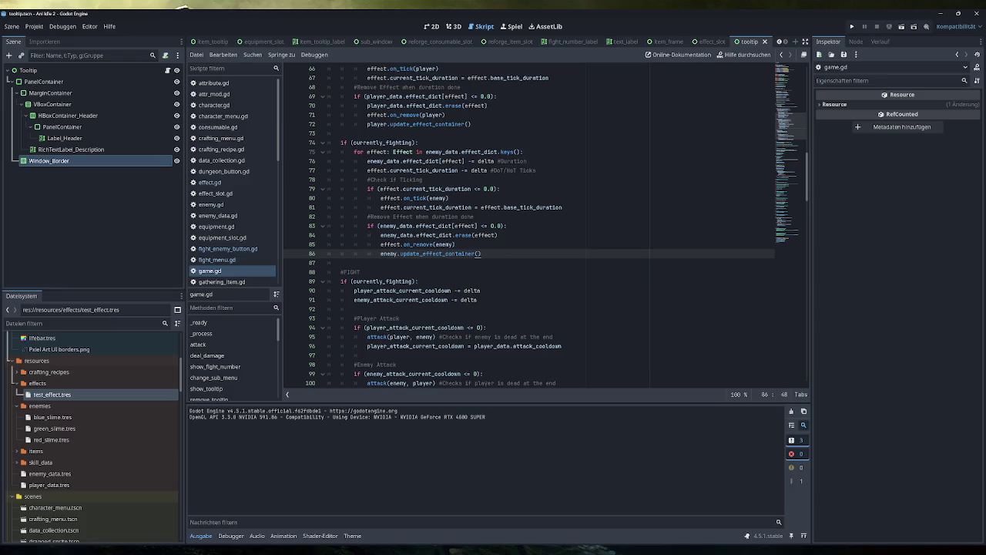
left_click(852, 26)
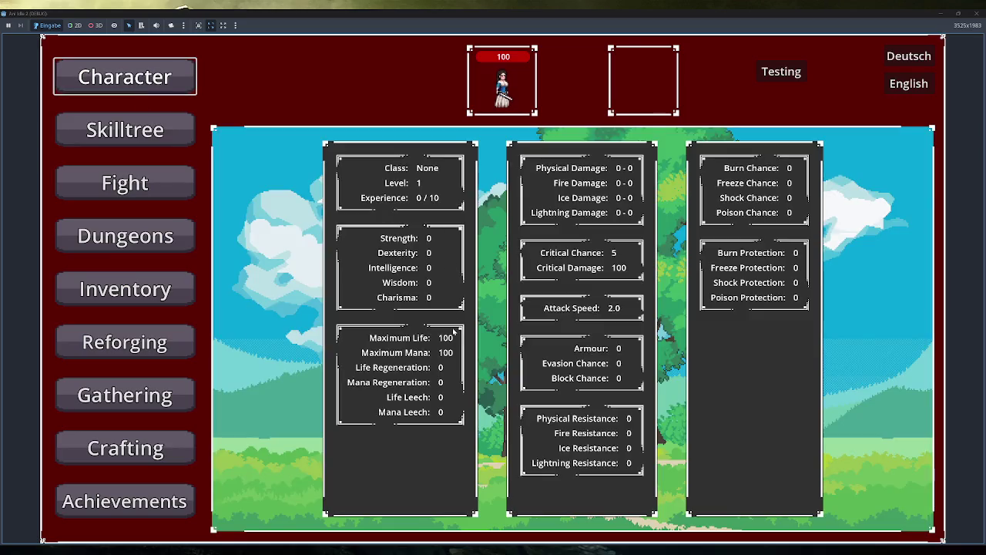
left_click(780, 74)
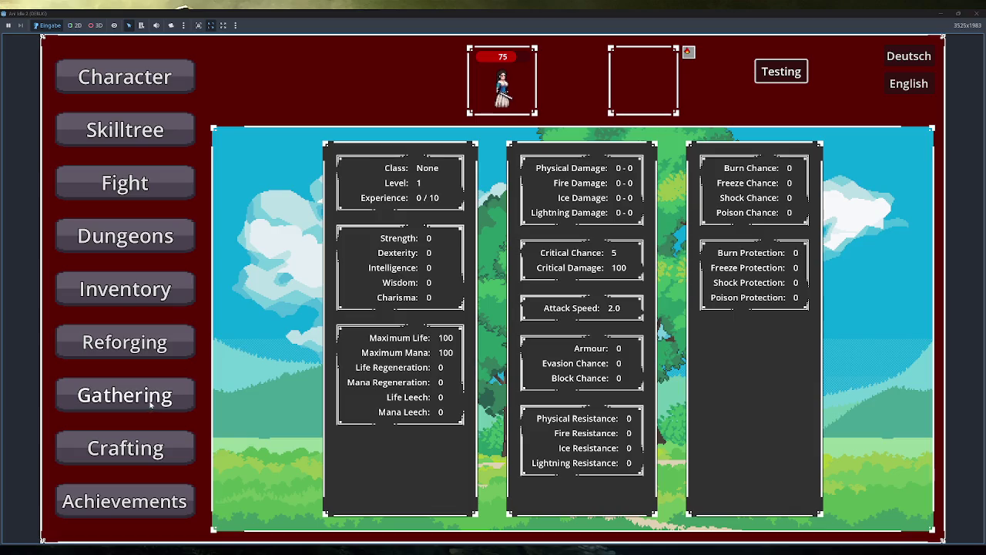
left_click(149, 439)
left_click(125, 289)
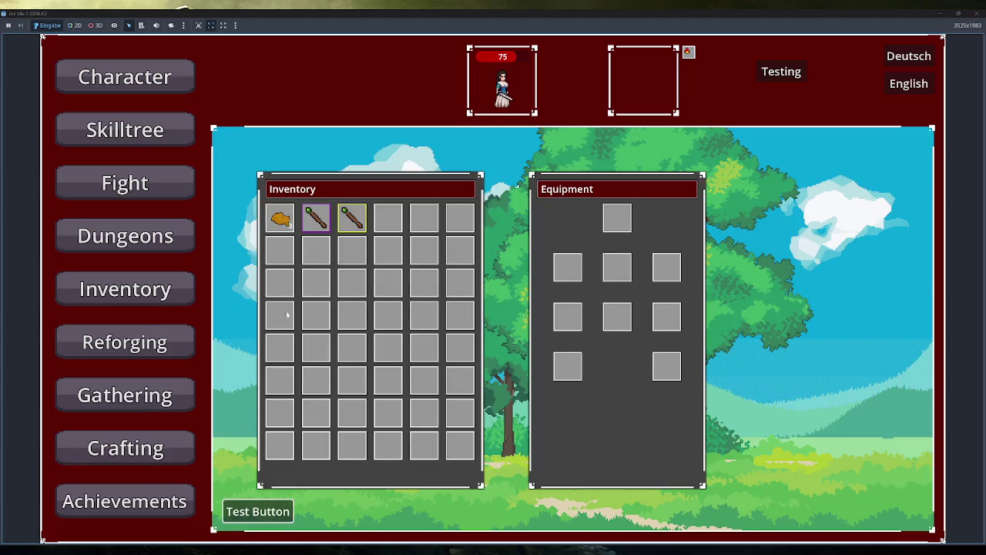
left_click(281, 219)
left_click(281, 219)
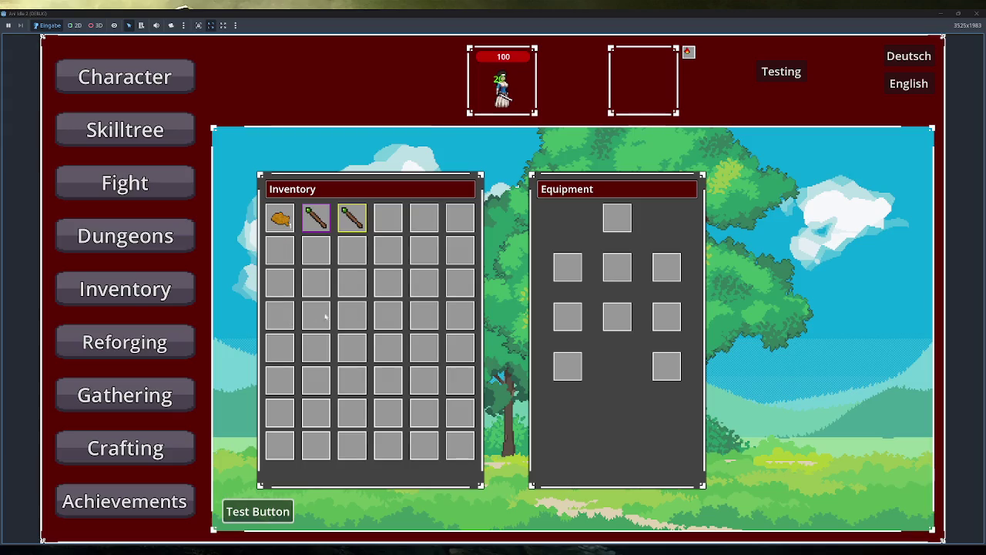
left_click(977, 13)
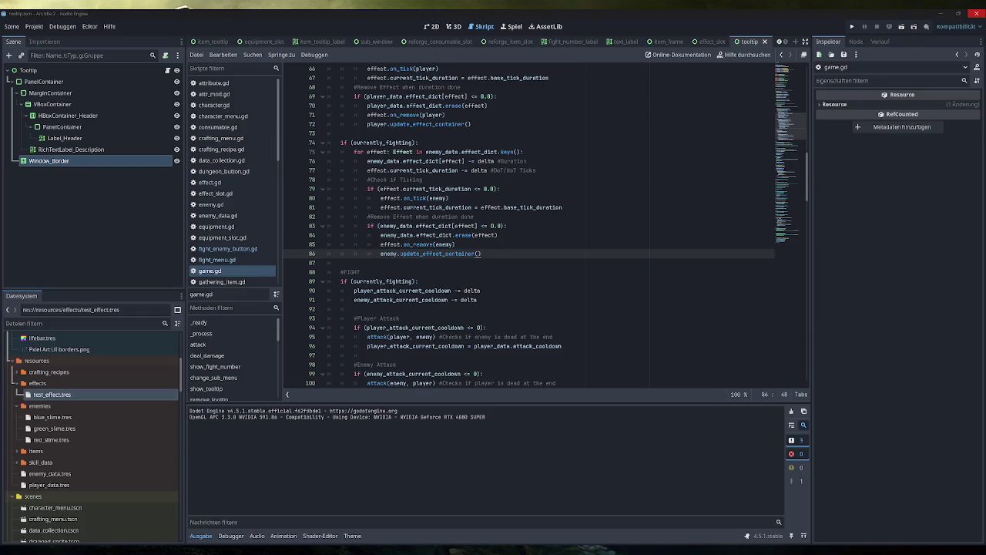
Review the tick-duration decrement on line 77, then switch to effect.gd
left_click(425, 170)
scroll(232, 167, "down", 3)
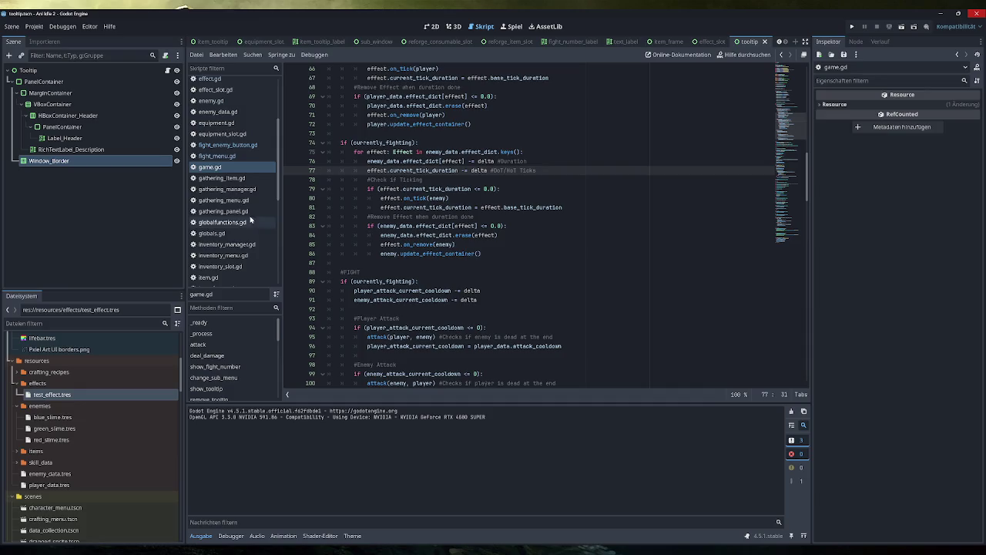
scroll(259, 222, "up", 3)
left_click(223, 182)
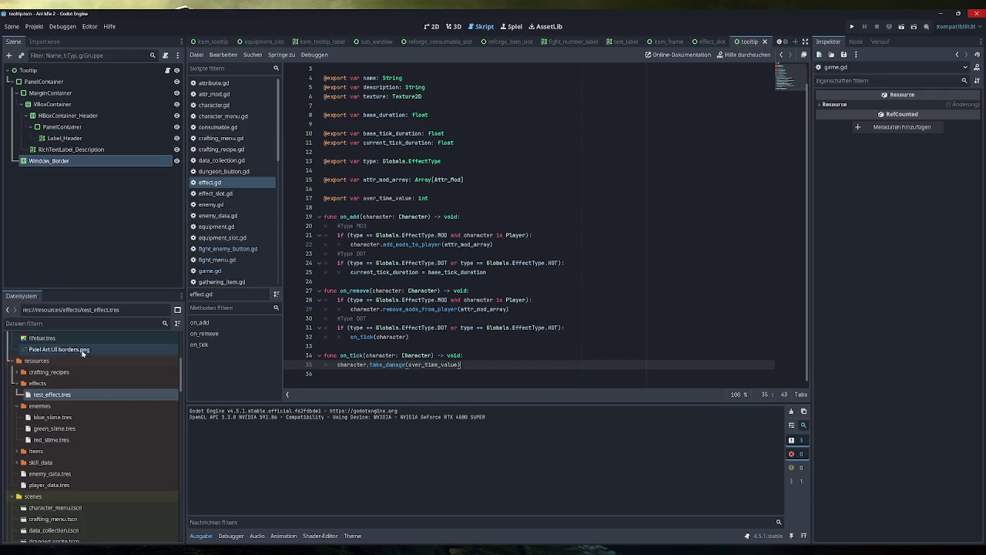
Change test_effect.tres's Type from Dot to Hot, save, and run the project
left_click(63, 395)
left_click(936, 190)
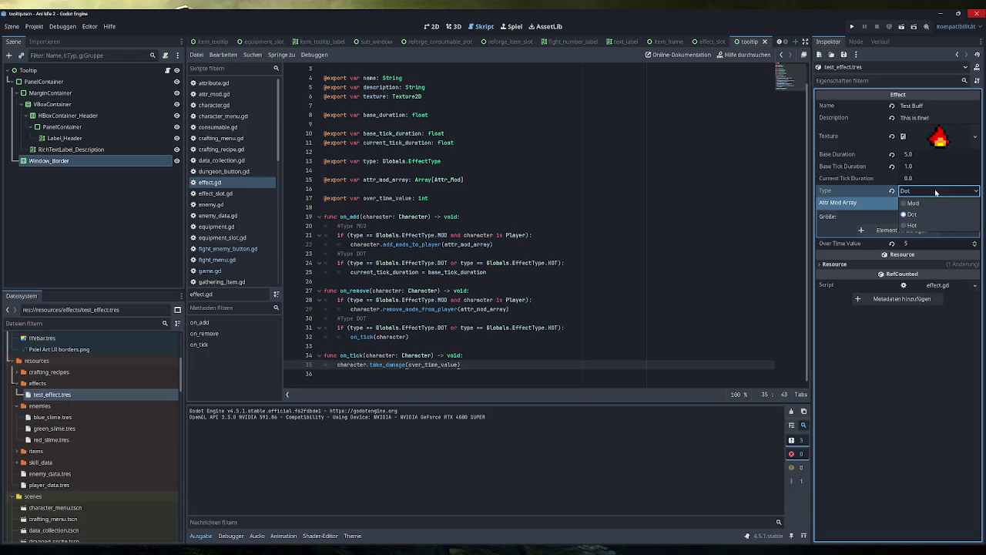
left_click(917, 224)
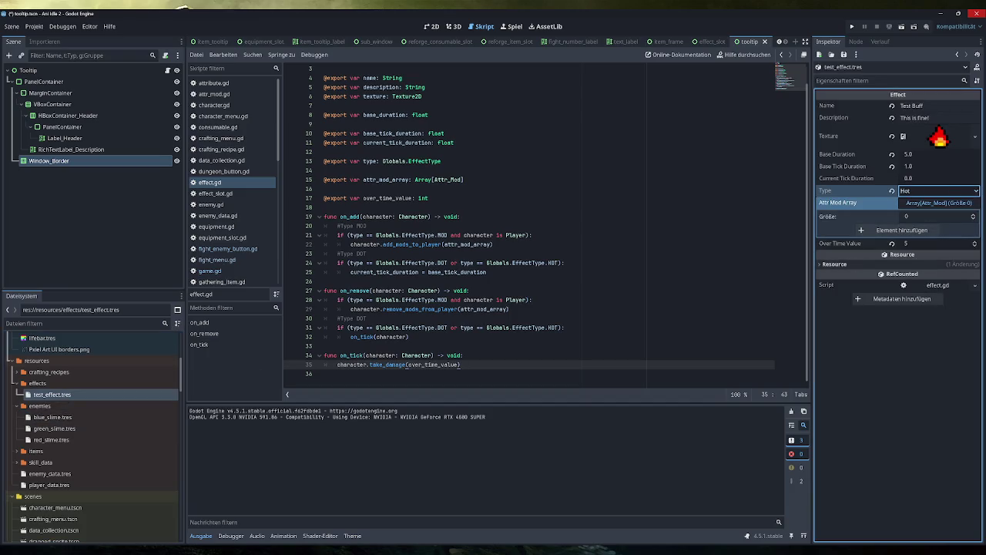
key("ctrl+s")
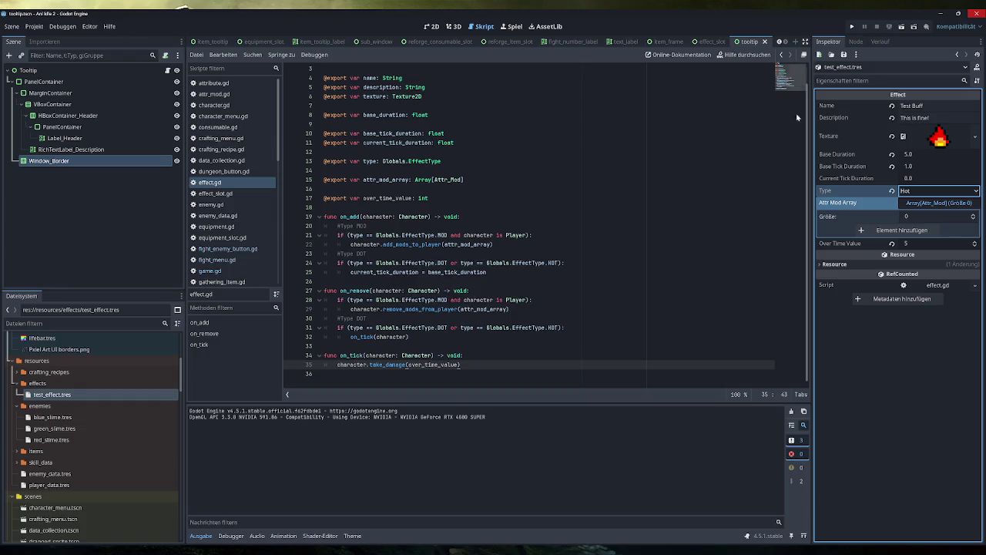
left_click(852, 26)
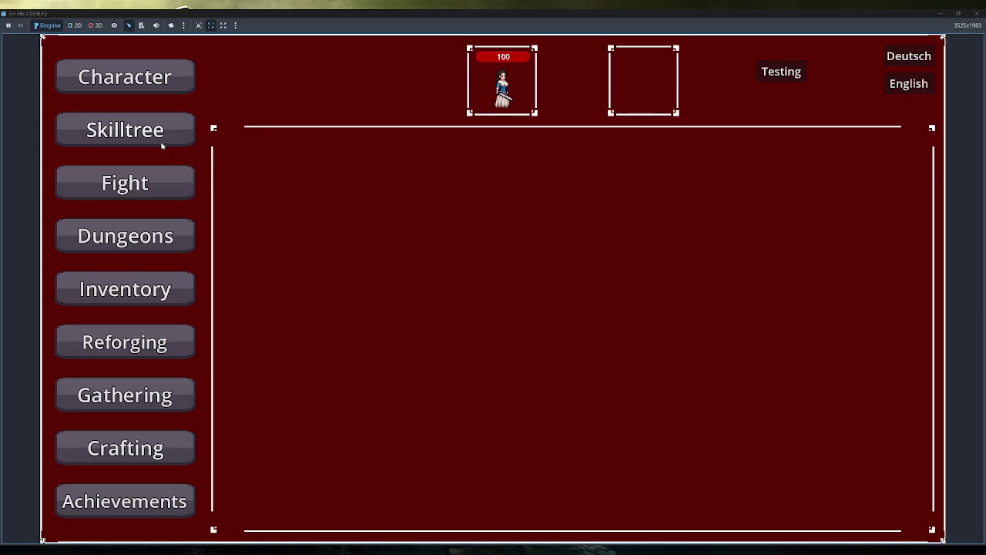
Fight the Red Slime, apply the Testing effects, then close the game and return to effect.gd line 29
left_click(165, 185)
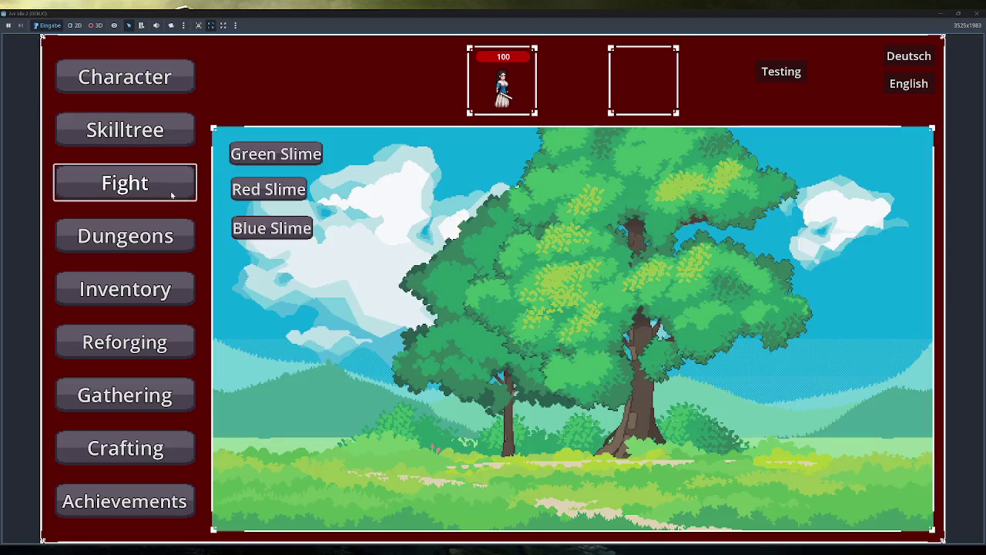
left_click(269, 189)
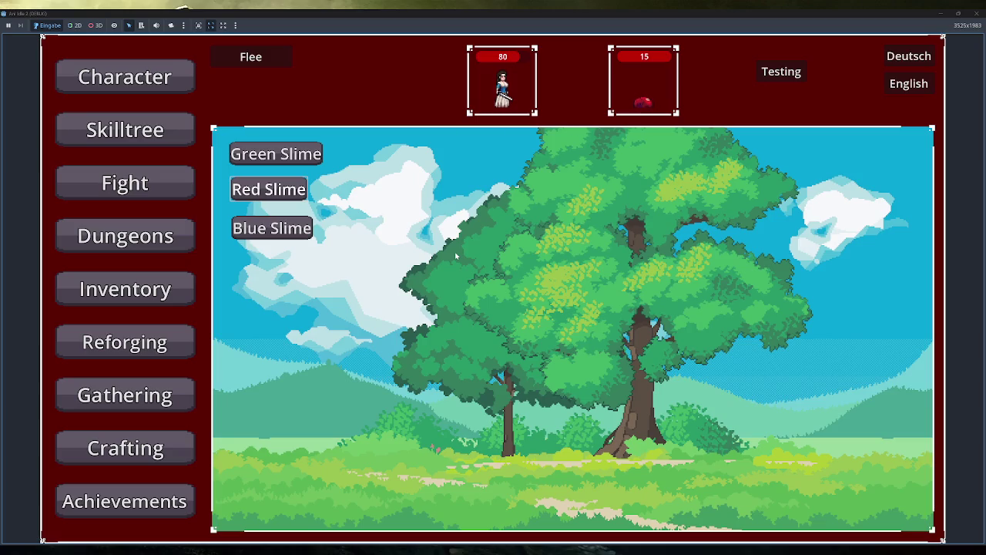
left_click(781, 71)
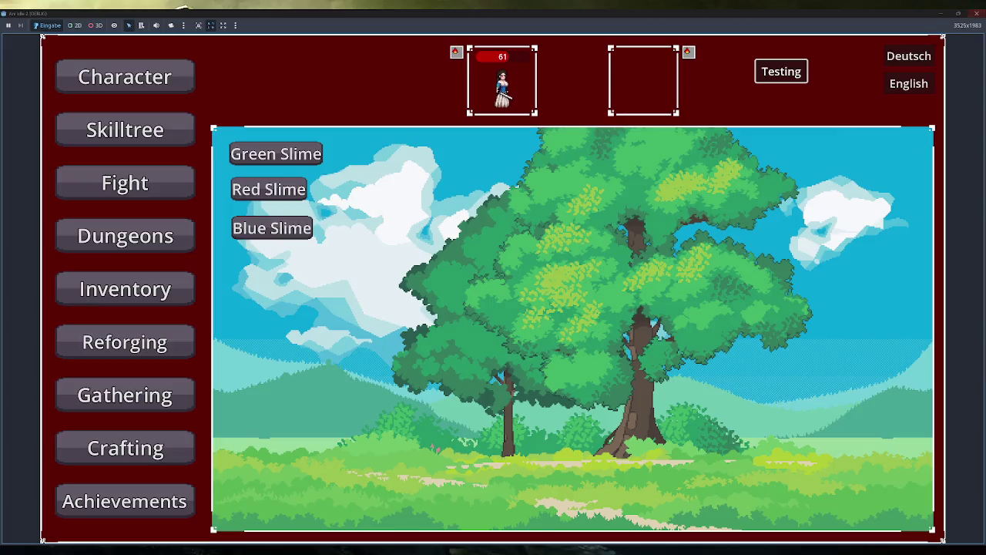
left_click(976, 13)
left_click(773, 283)
left_click(509, 309)
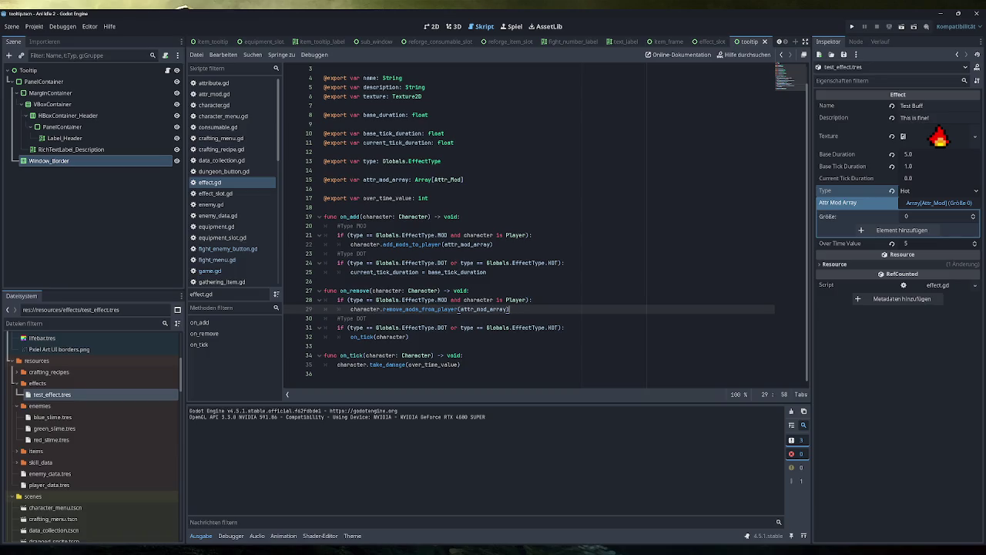
Wrap on_tick's take_damage call in 'if (type == Globals.EffectType.DOT):'
left_click(409, 337)
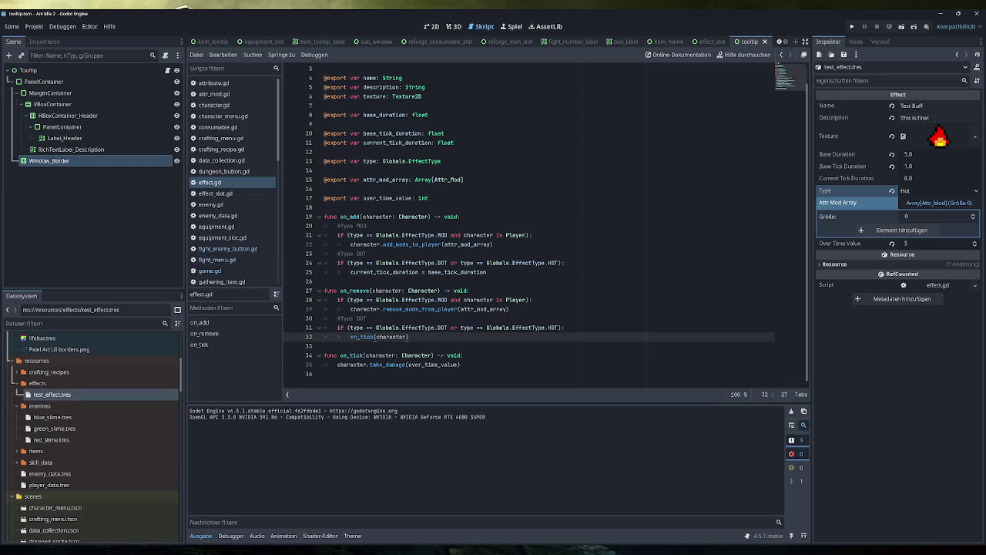
left_click(463, 355)
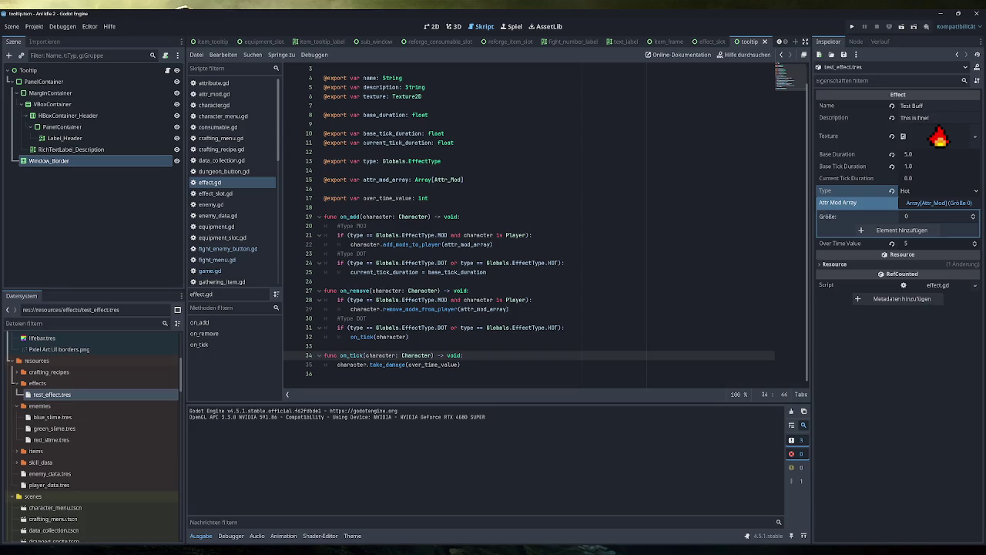
key("Return")
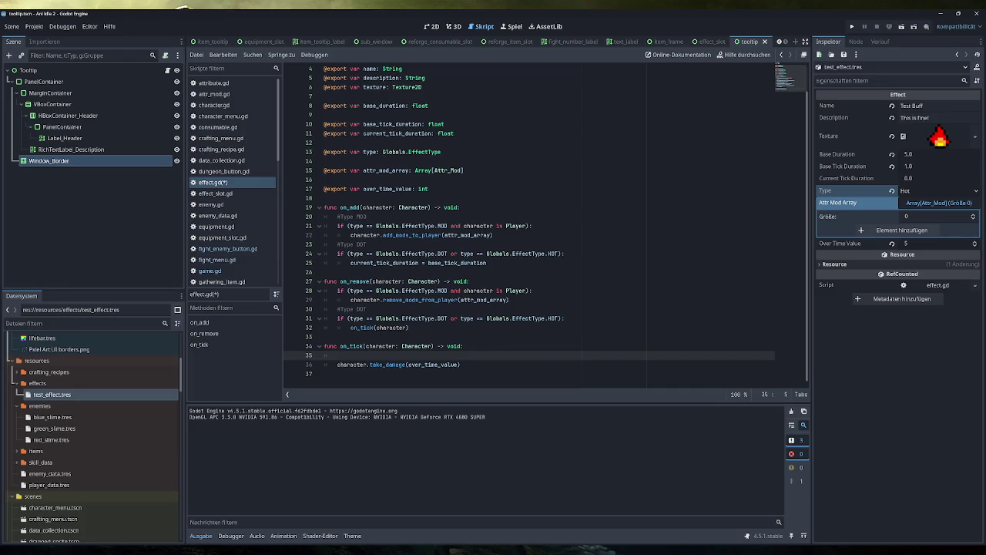
type("if(type")
key("Escape")
left_click_drag(447, 318, 346, 318)
key("ctrl+c")
left_click_drag(367, 356, 347, 356)
key("ctrl+v")
type(")")
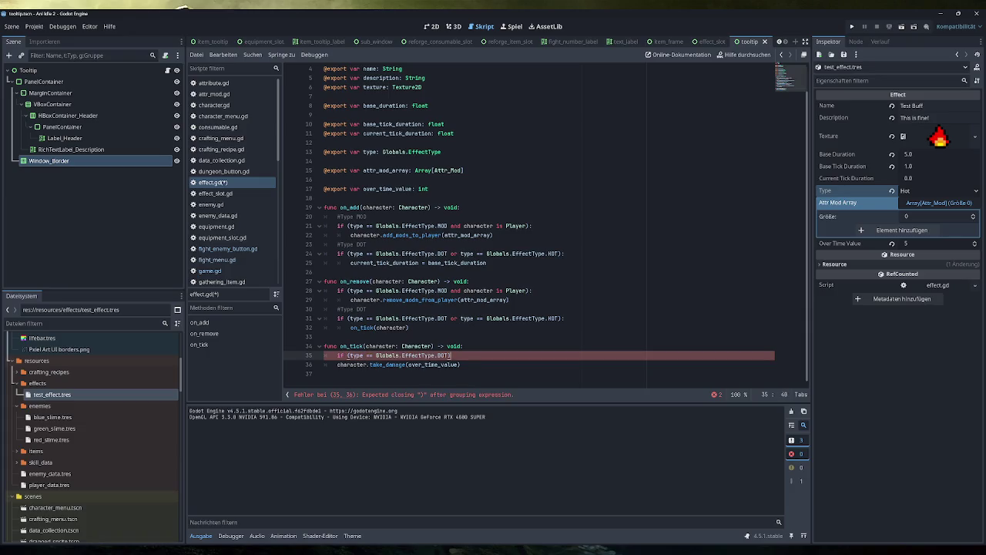
type(":")
left_click(474, 364)
key("Tab")
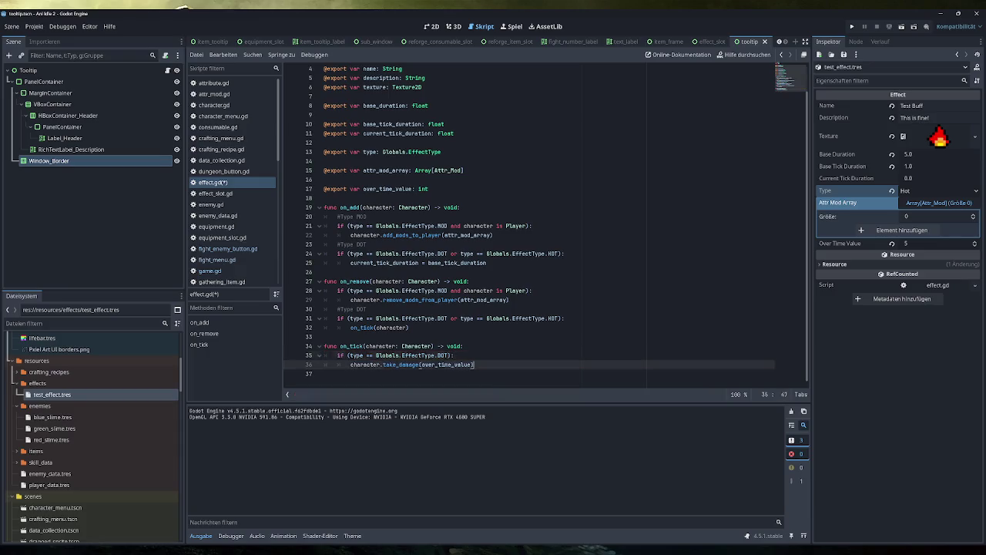
key("Return")
Add an 'if (type == Globals.EffectType.HOT):' condition below the DOT block
type("if (")
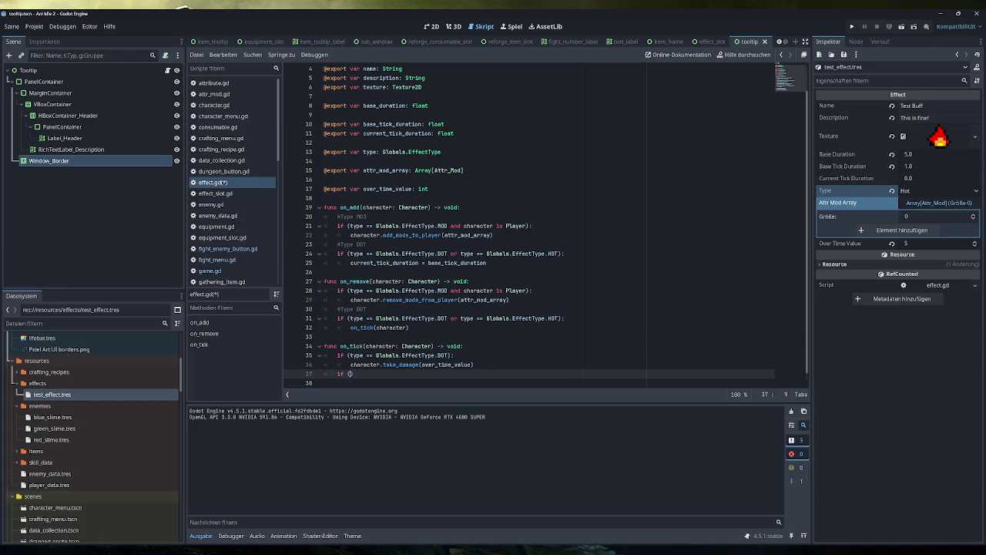
left_click_drag(453, 355, 337, 355)
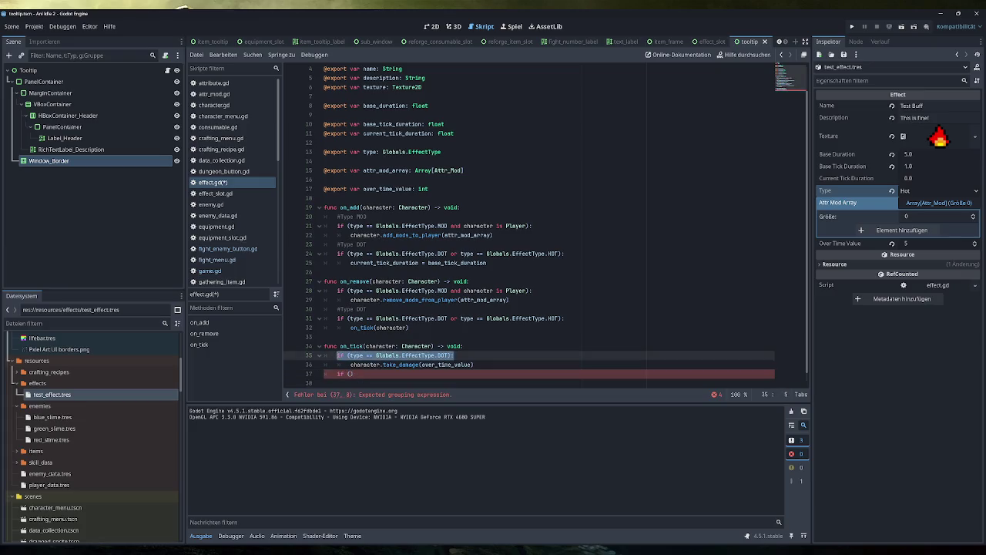
key("ctrl+c")
key("Down")
key("Down")
key("shift+End")
key("ctrl+v")
double_click(444, 374)
type("HOT")
Call character.heal(over_time_value) under the HOT condition, save effect.gd, and rerun the game
left_click_drag(473, 365, 350, 365)
key("ctrl+c")
key("Down")
key("End")
key("Return")
key("ctrl+v")
key("Return")
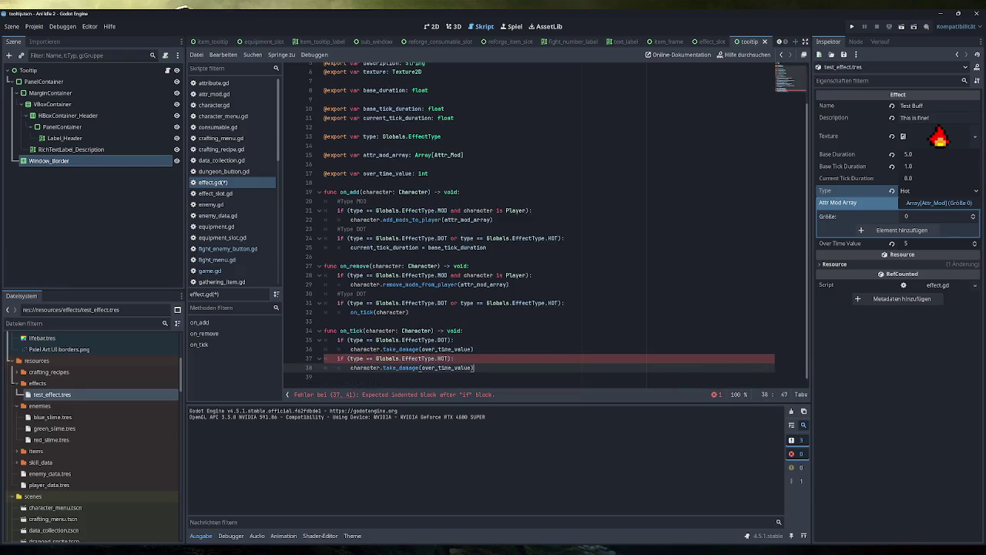
key("BackSpace")
key("BackSpace")
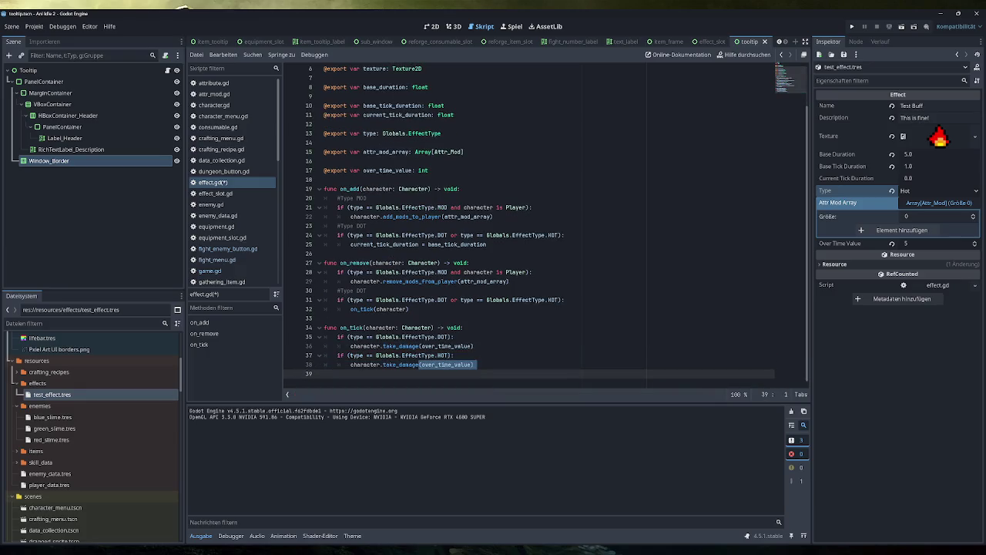
double_click(416, 364)
type("heal")
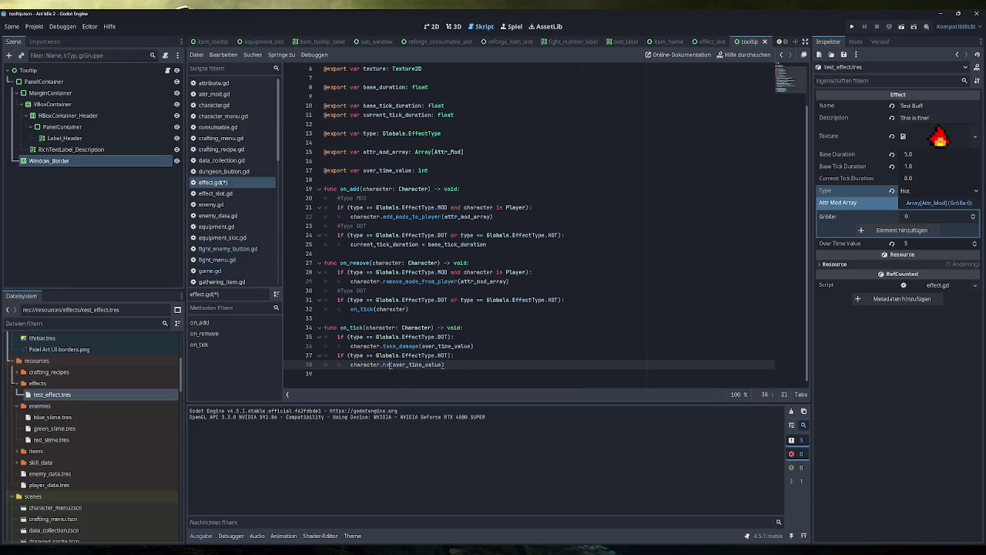
key("ctrl+s")
left_click(851, 26)
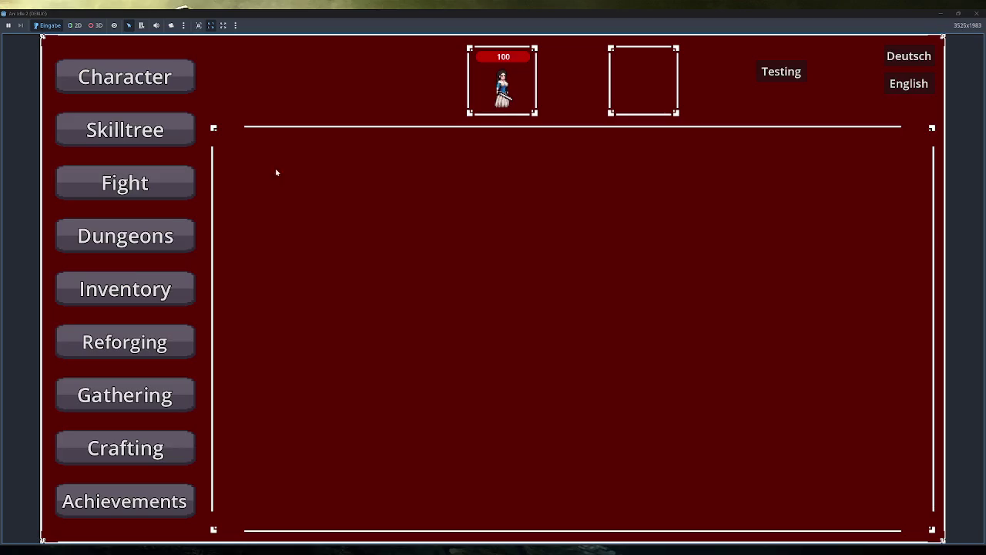
left_click(92, 129)
left_click(185, 182)
left_click(250, 228)
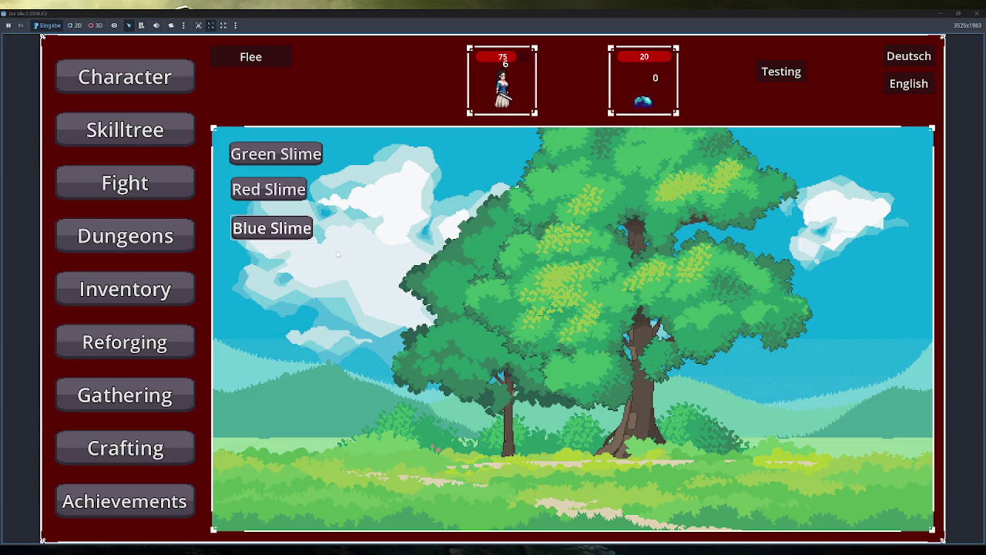
left_click(276, 56)
left_click(782, 71)
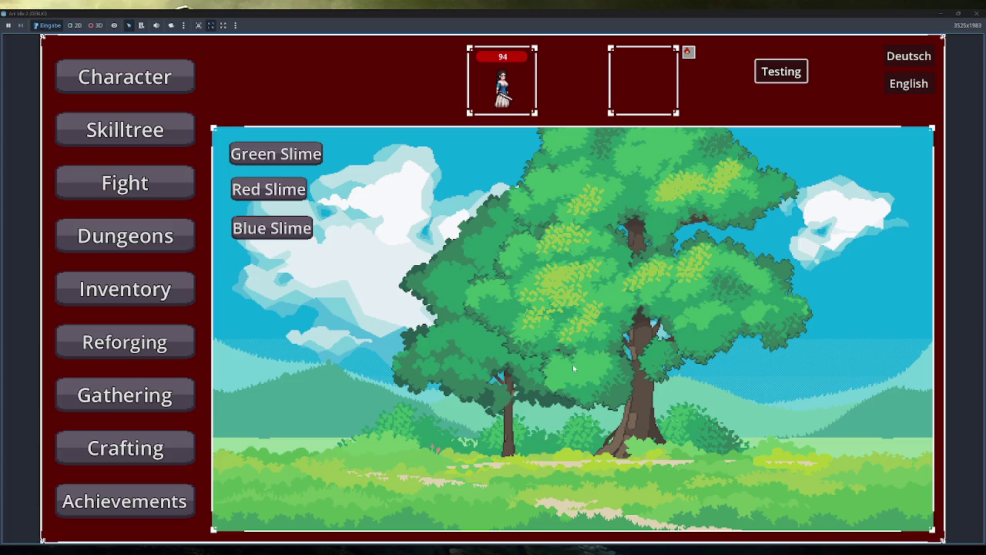
left_click(782, 72)
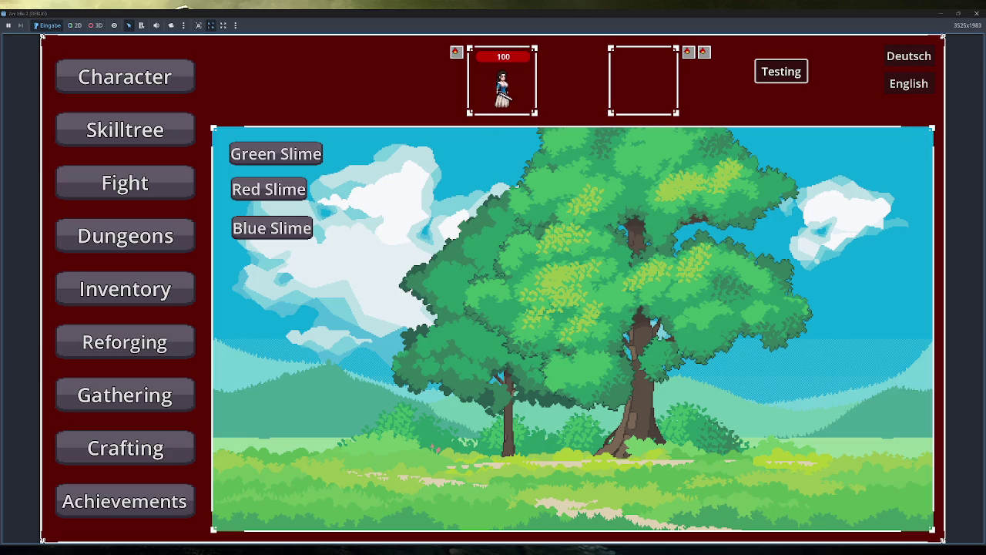
left_click(125, 76)
mouse_move(705, 54)
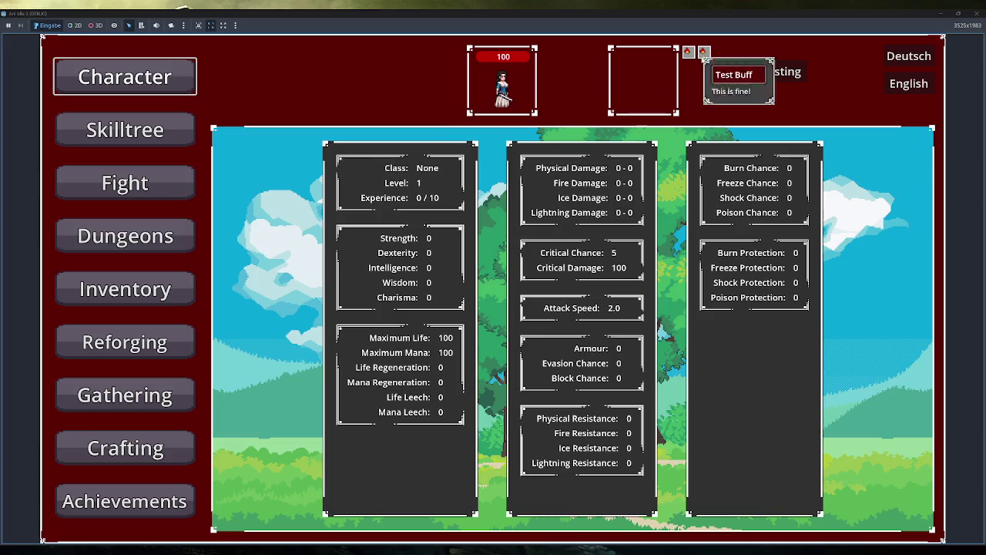
left_click(975, 13)
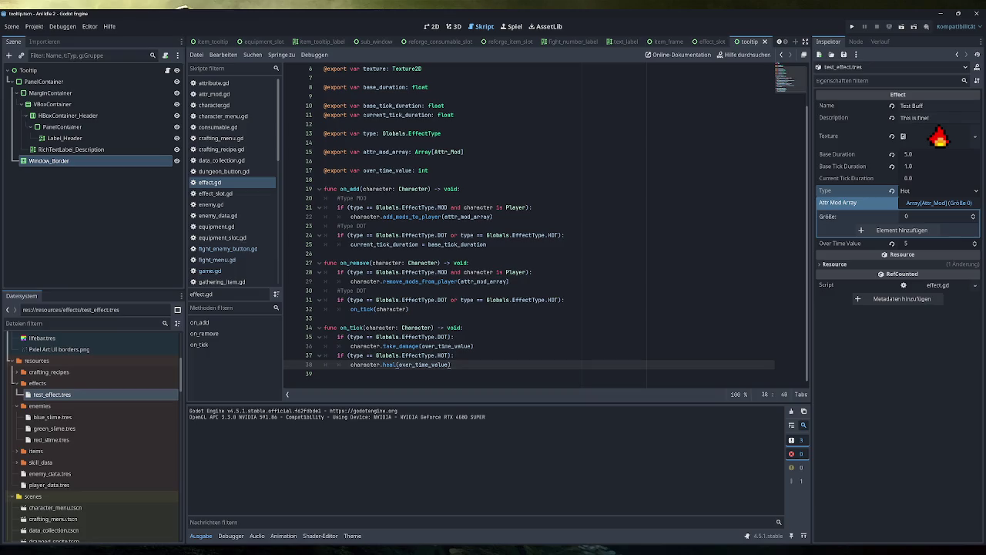
Run the game and click Testing about twenty times to stack Hot buffs, then close it
left_click(851, 27)
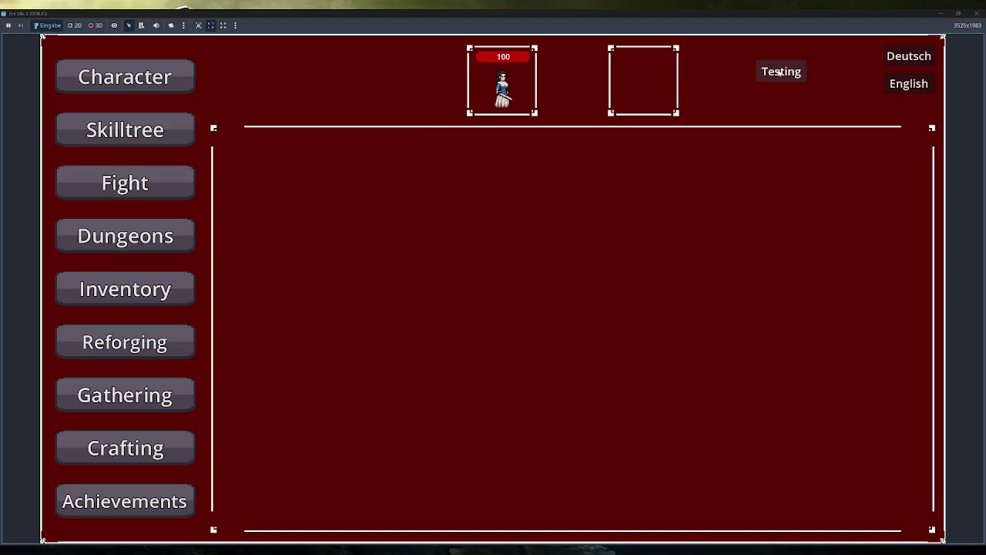
left_click(769, 76)
left_click(770, 76)
left_click(770, 75)
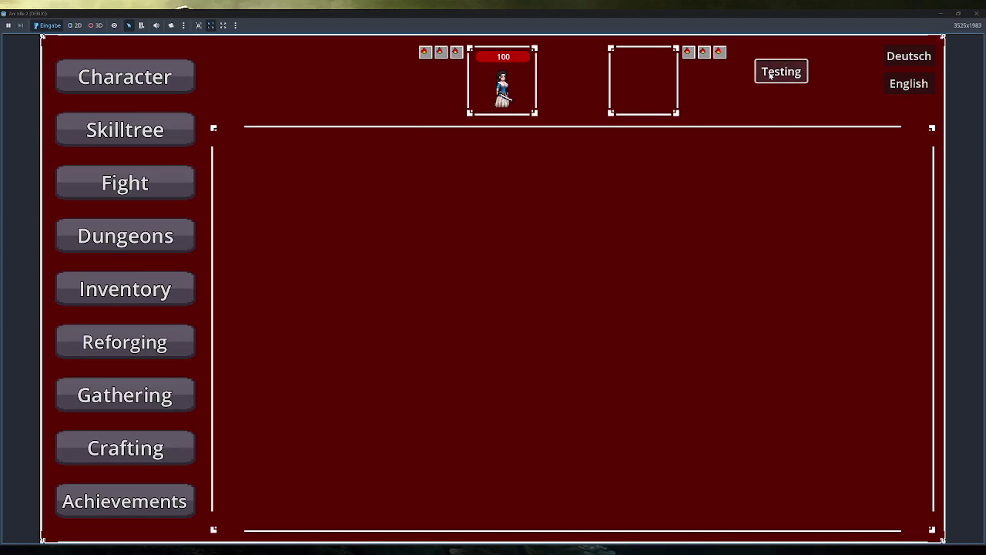
left_click(770, 75)
left_click(771, 74)
left_click(770, 75)
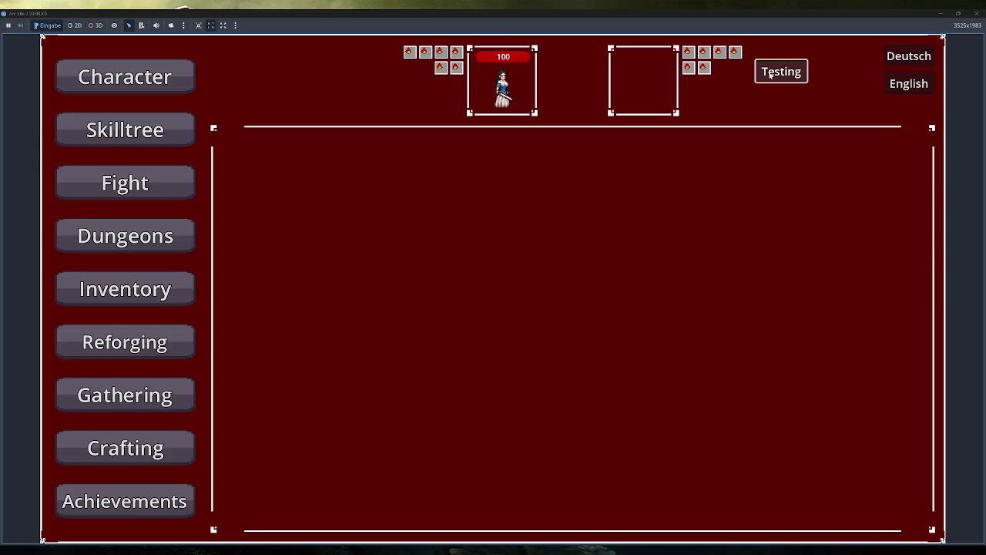
left_click(771, 74)
left_click(770, 75)
left_click(771, 75)
left_click(770, 75)
left_click(770, 74)
left_click(771, 75)
left_click(770, 75)
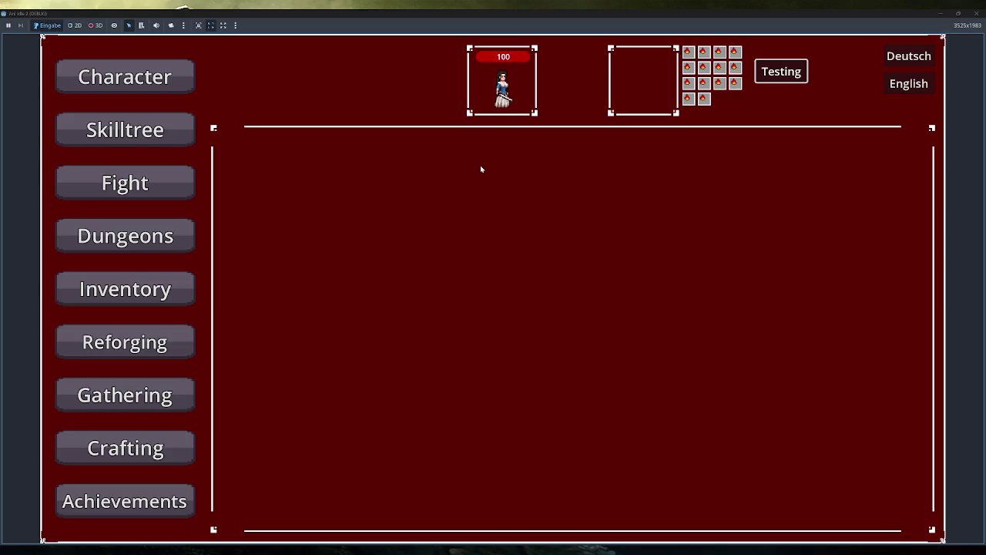
mouse_move(688, 81)
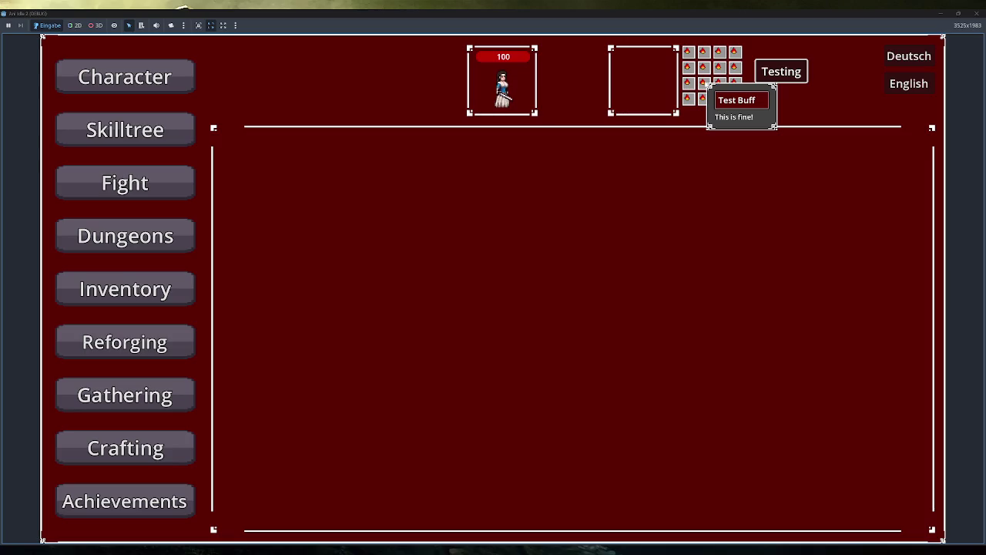
left_click(780, 76)
left_click(781, 76)
left_click(781, 76)
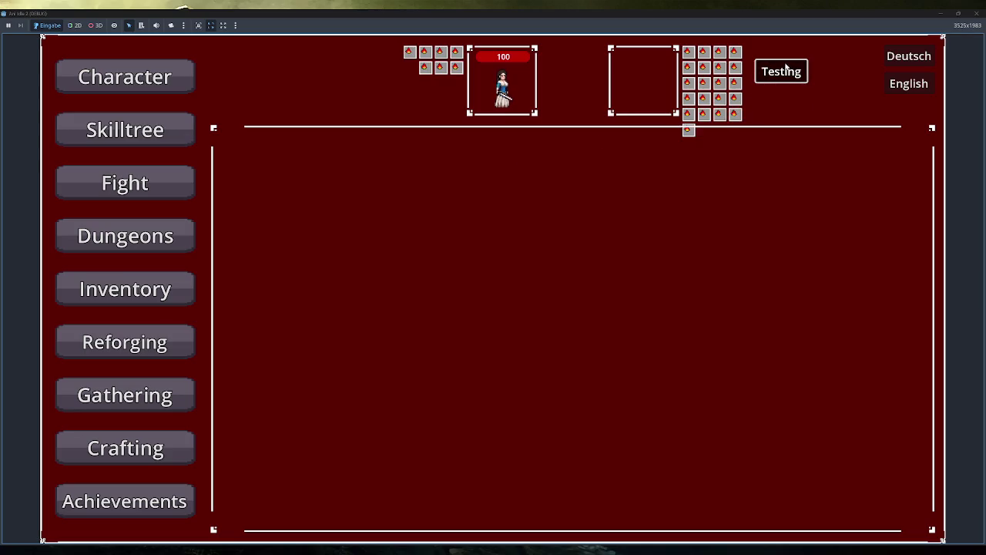
left_click(794, 78)
left_click(794, 77)
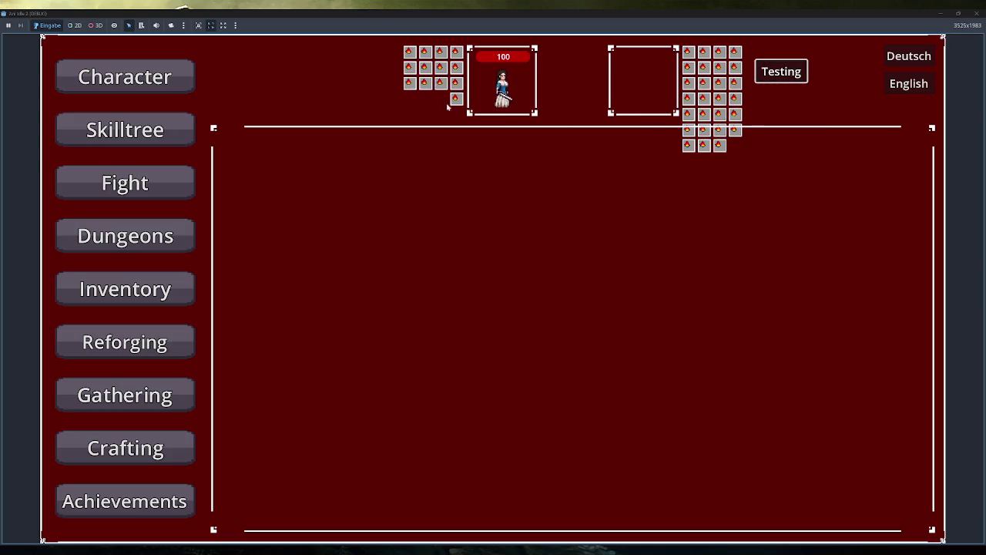
mouse_move(458, 77)
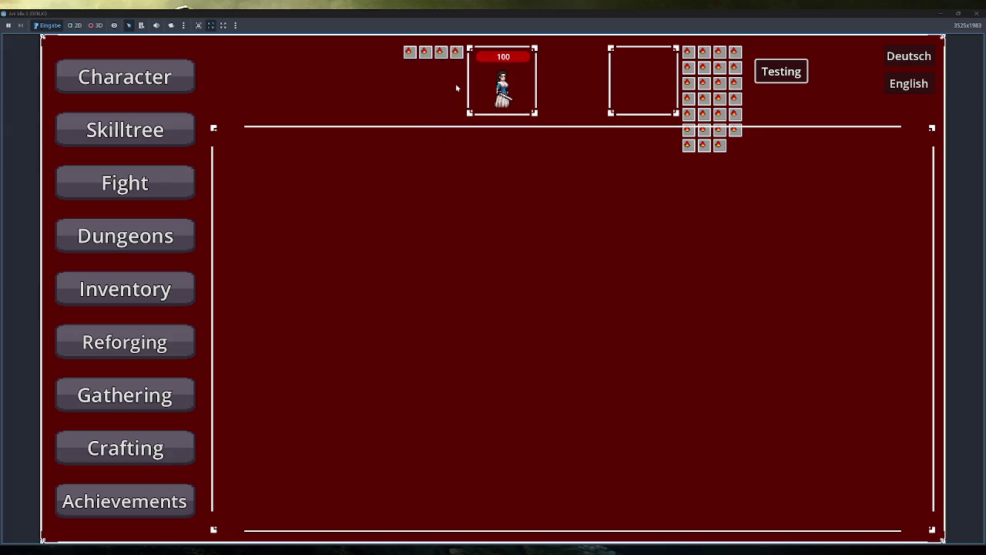
left_click(794, 71)
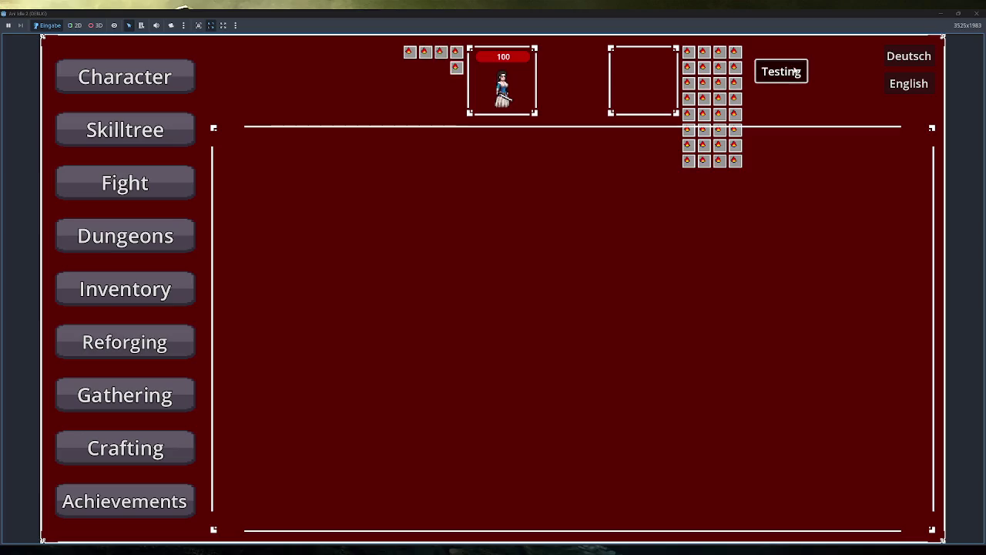
left_click(798, 71)
left_click(797, 71)
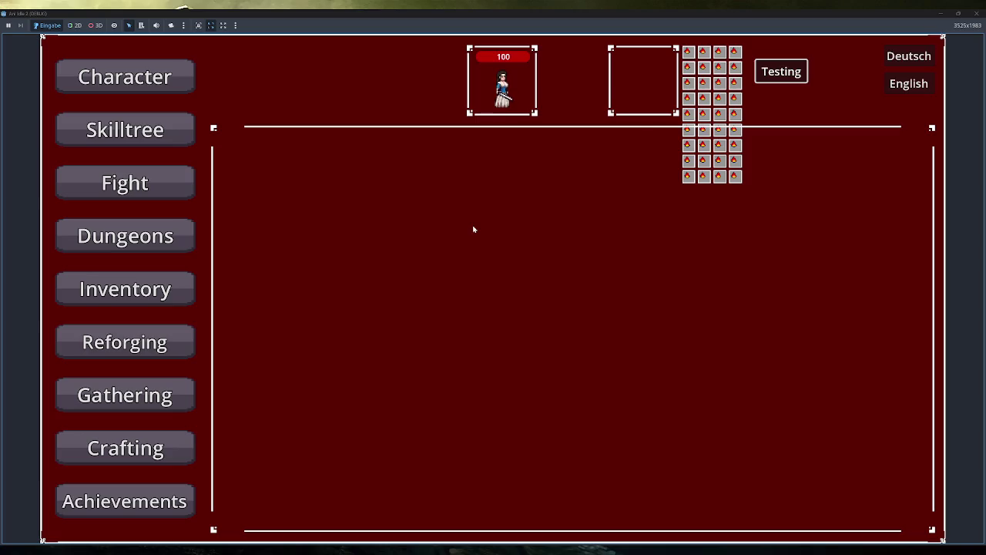
left_click(976, 13)
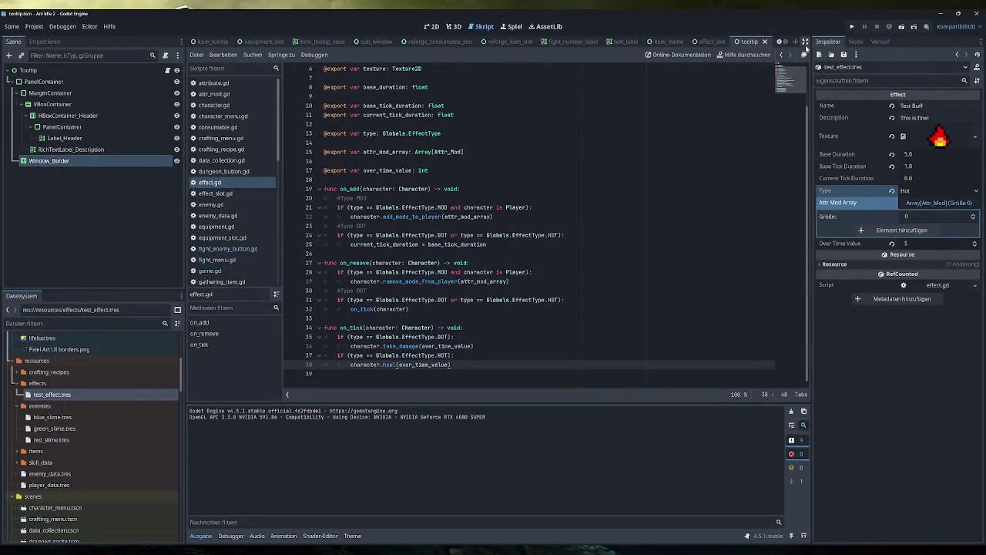
Open effect_slot.tscn in the 2D view, check its effect_slot.gd script, and return to the canvas
left_click(429, 28)
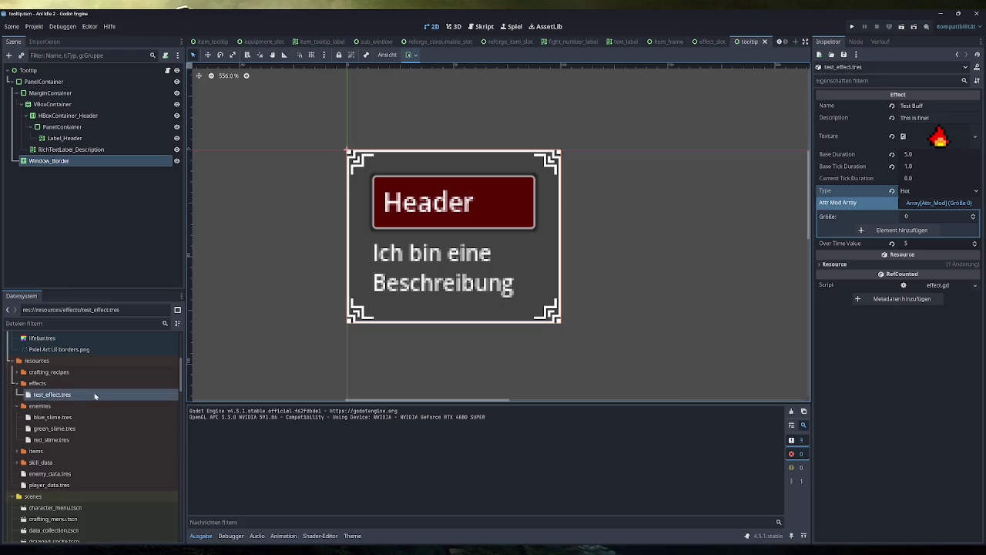
scroll(76, 416, "down", 5)
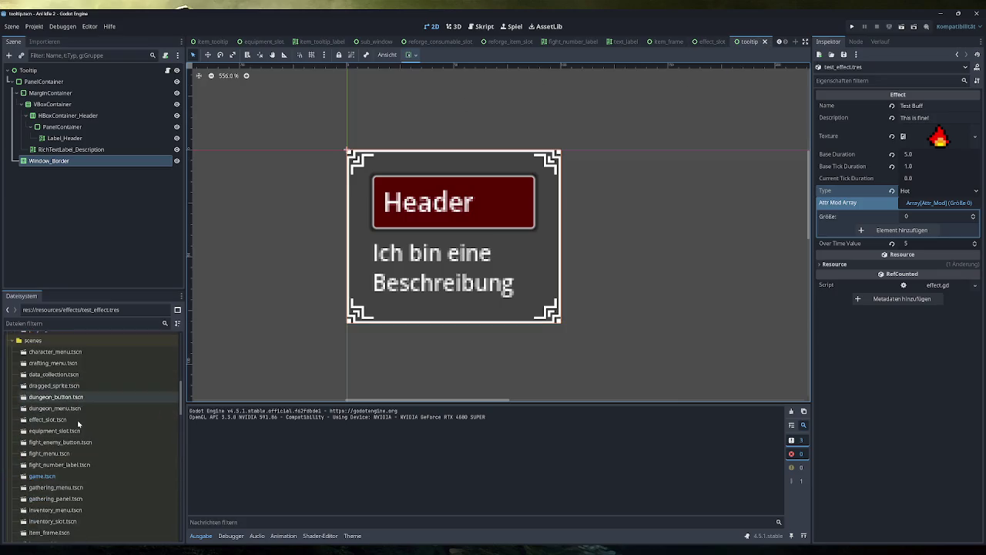
scroll(78, 423, "down", 2)
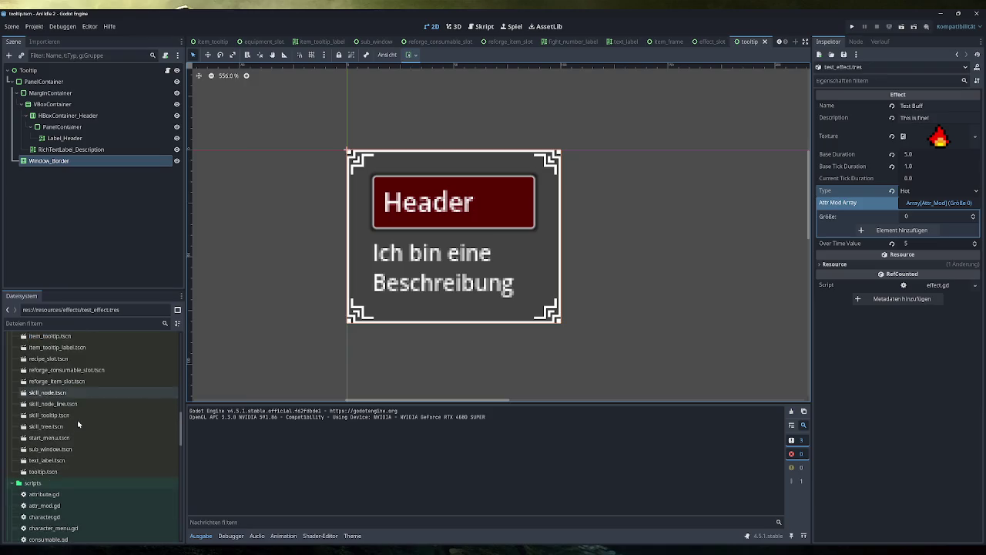
scroll(78, 423, "up", 2)
double_click(48, 419)
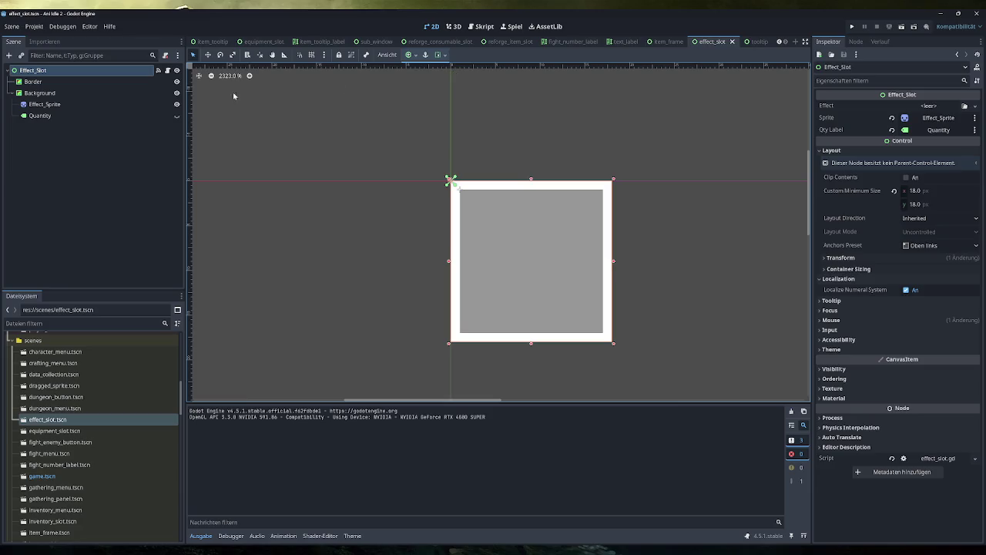
left_click(168, 70)
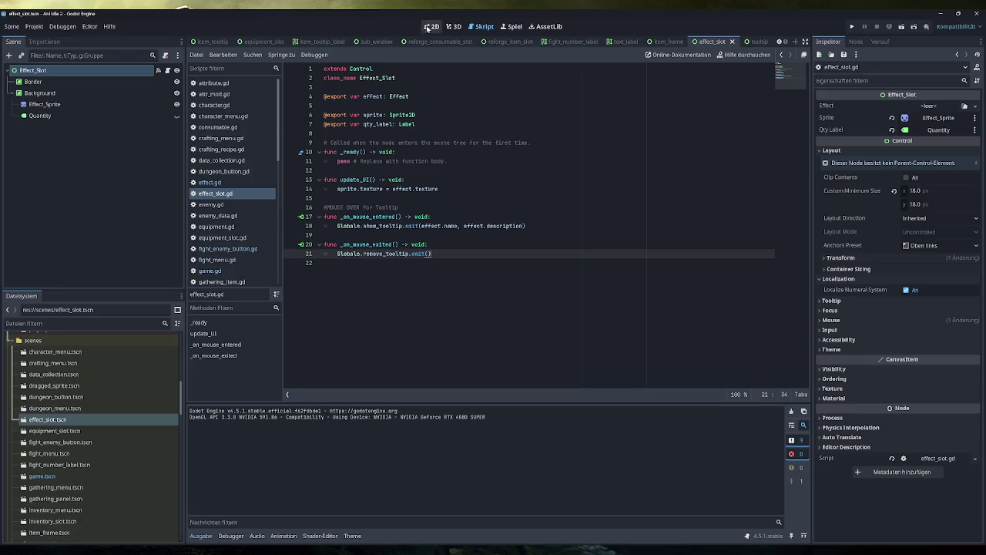
left_click(432, 26)
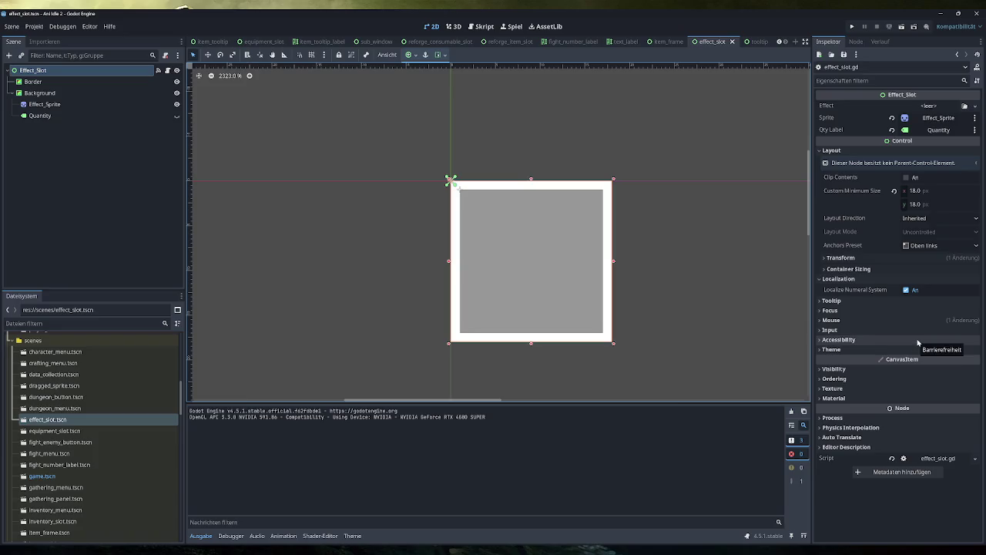
left_click(840, 398)
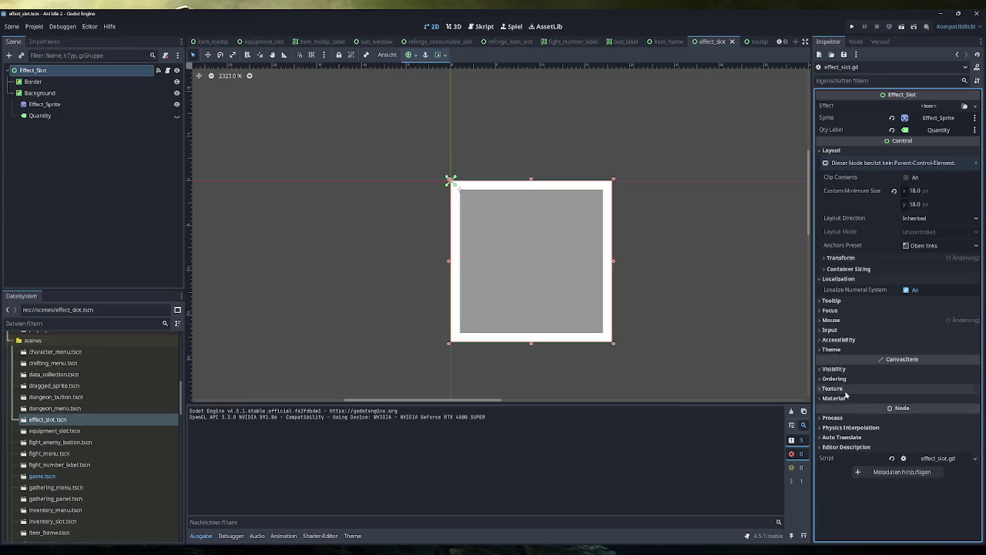
left_click(854, 369)
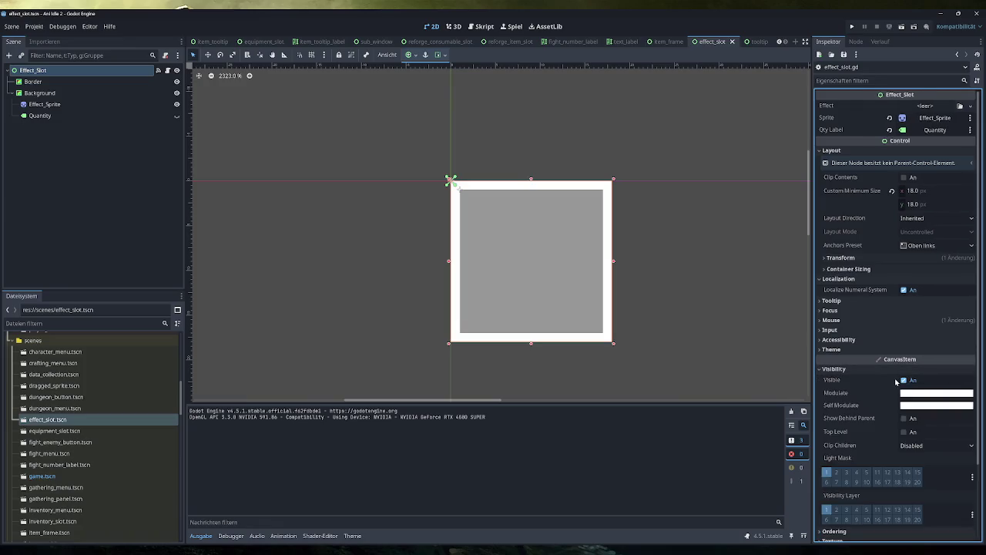
left_click(940, 393)
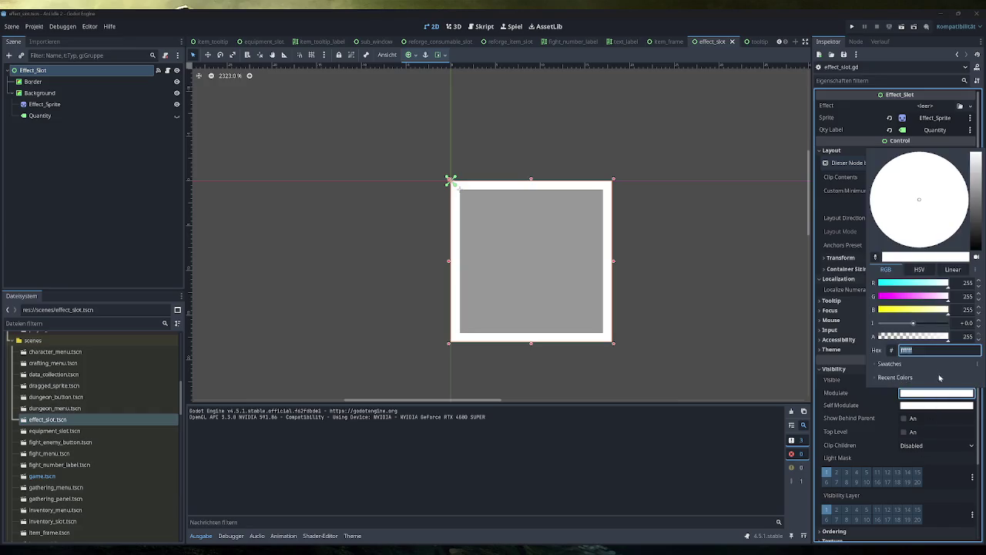
mouse_move(912, 286)
left_mouse_down()
mouse_move(876, 283)
mouse_move(959, 284)
mouse_move(865, 284)
mouse_move(968, 284)
left_mouse_up()
left_click(838, 370)
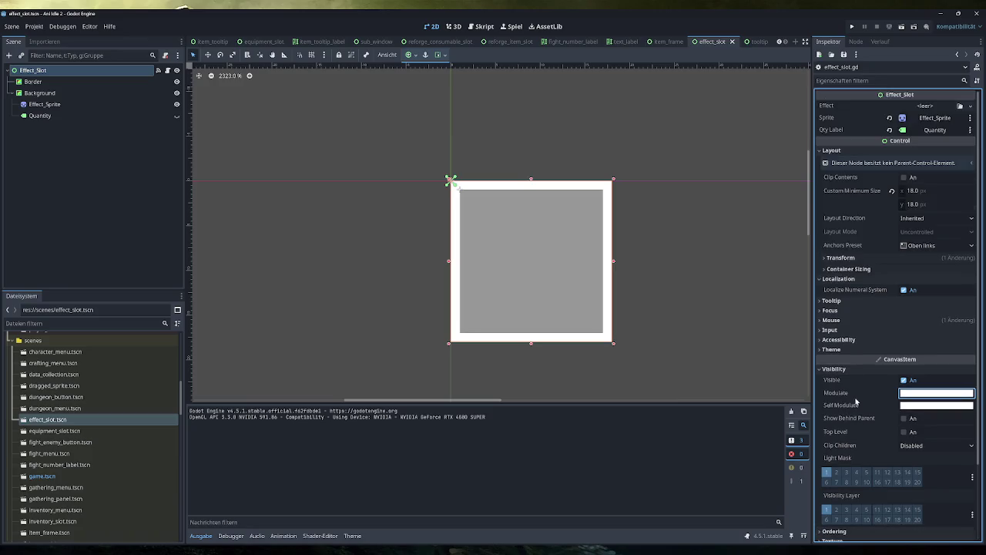
left_click(857, 371)
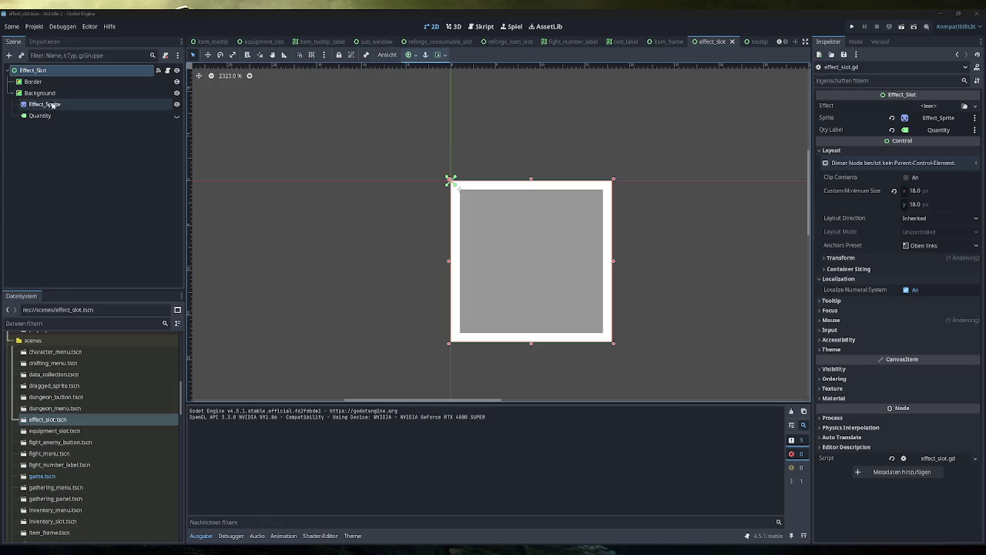
Open the Create Node dialog from the Scene dock's Add Child Node button
left_click(8, 55)
Search 'progress' and create a ProgressBar child node
type("life")
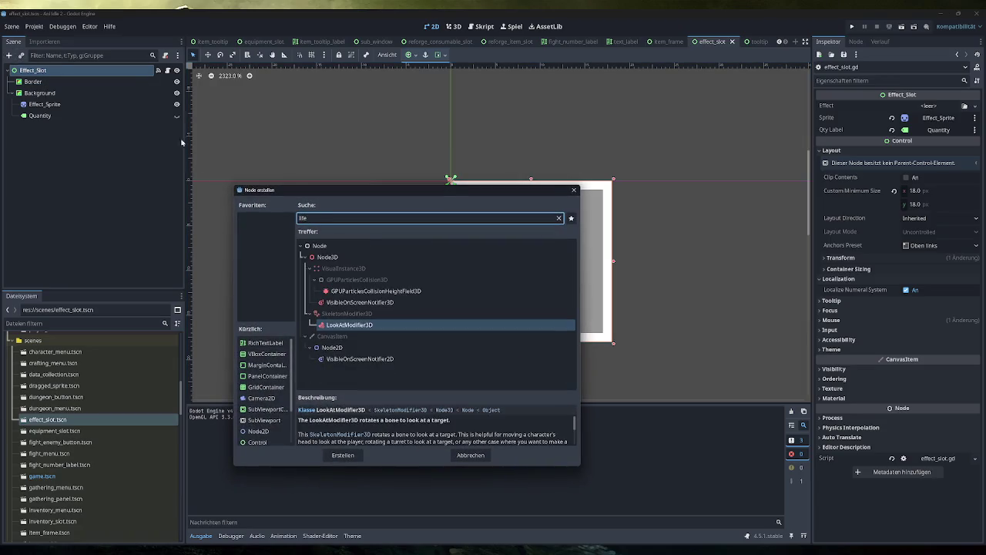
key("BackSpace")
key("BackSpace")
key("BackSpace")
type("progress")
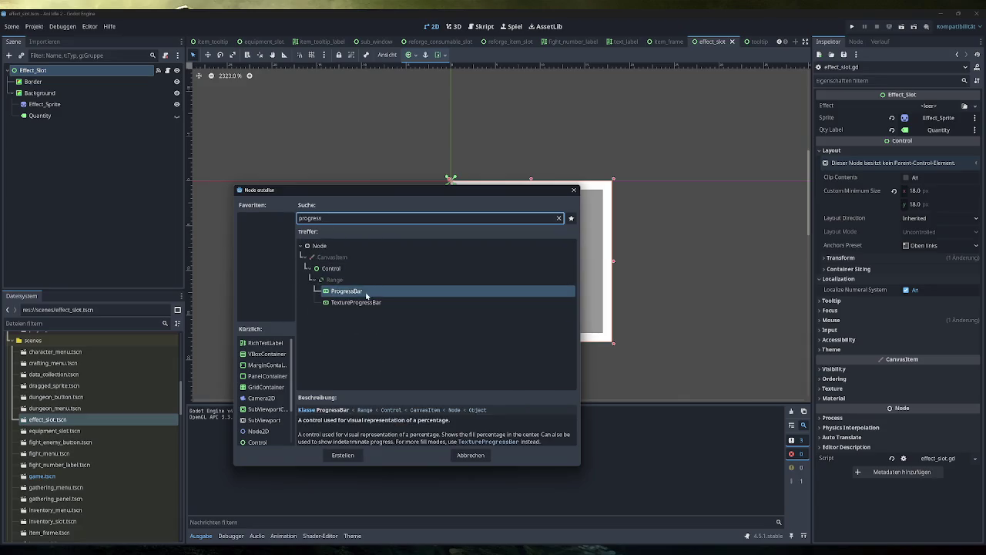
left_click(357, 302)
left_click(357, 295)
key("Down")
key("Up")
key("Return")
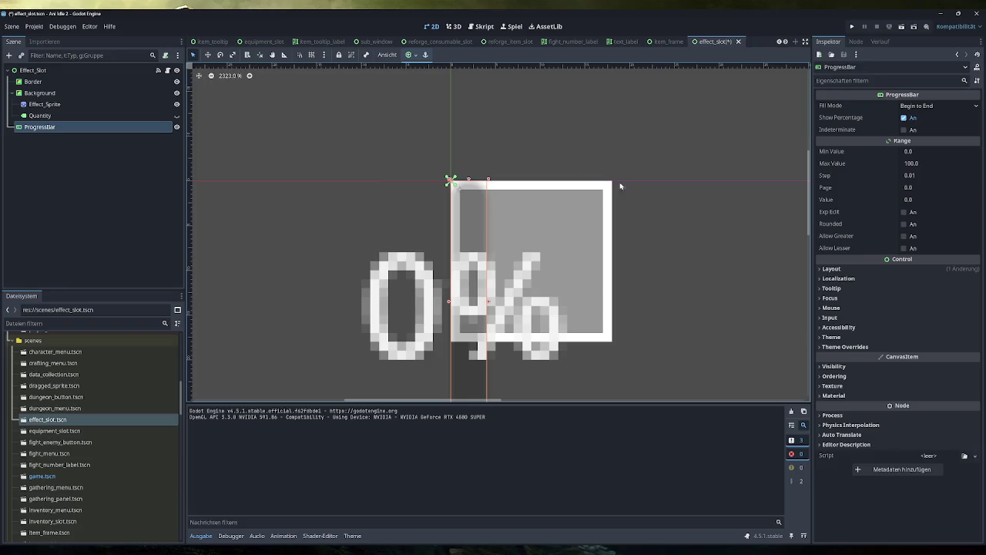
Set Fill Mode to Bottom to Top, resize the bar over the slot, and turn off Show Percentage
left_click(953, 105)
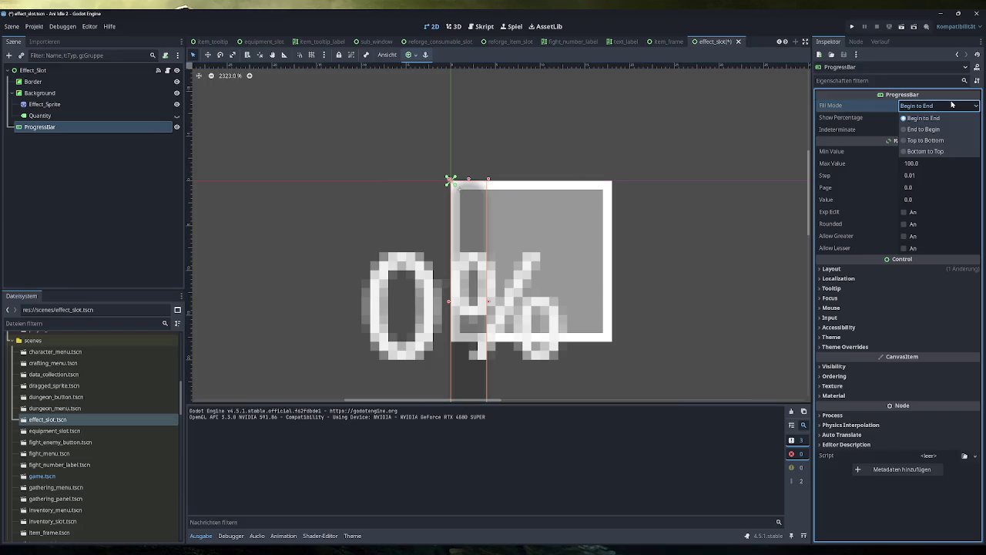
left_click(928, 151)
scroll(629, 229, "down", 2)
scroll(650, 293, "down", 1)
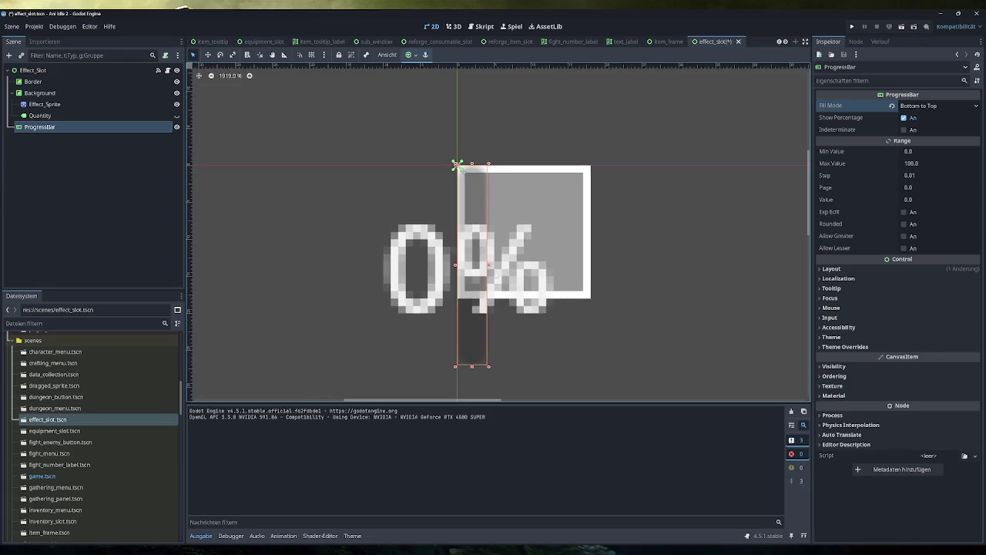
left_click_drag(488, 266, 592, 265)
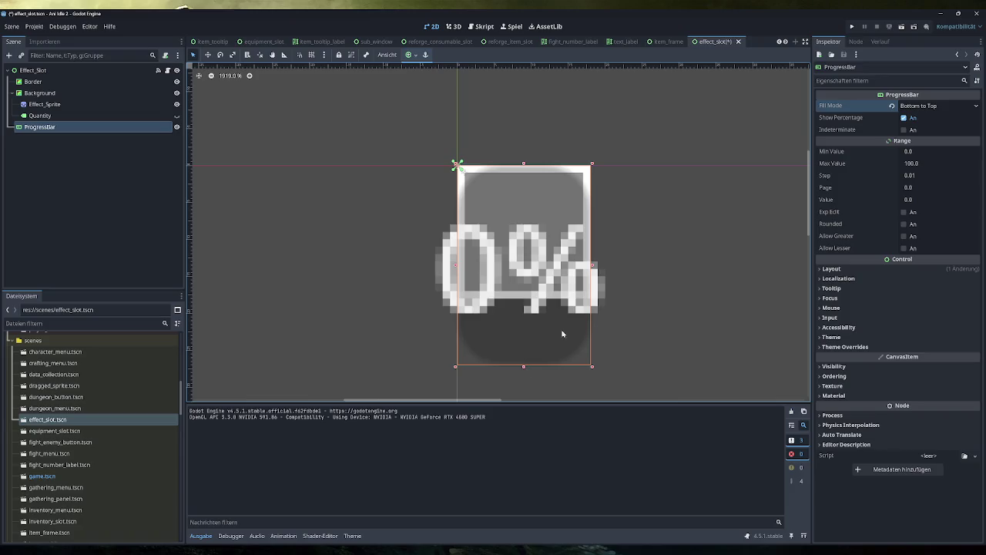
left_click(909, 117)
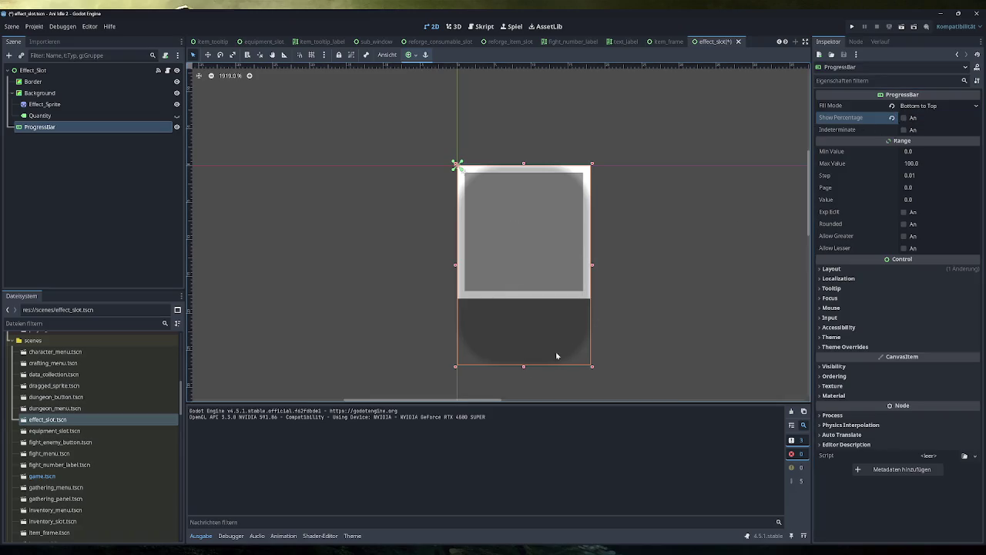
left_click_drag(524, 368, 524, 300)
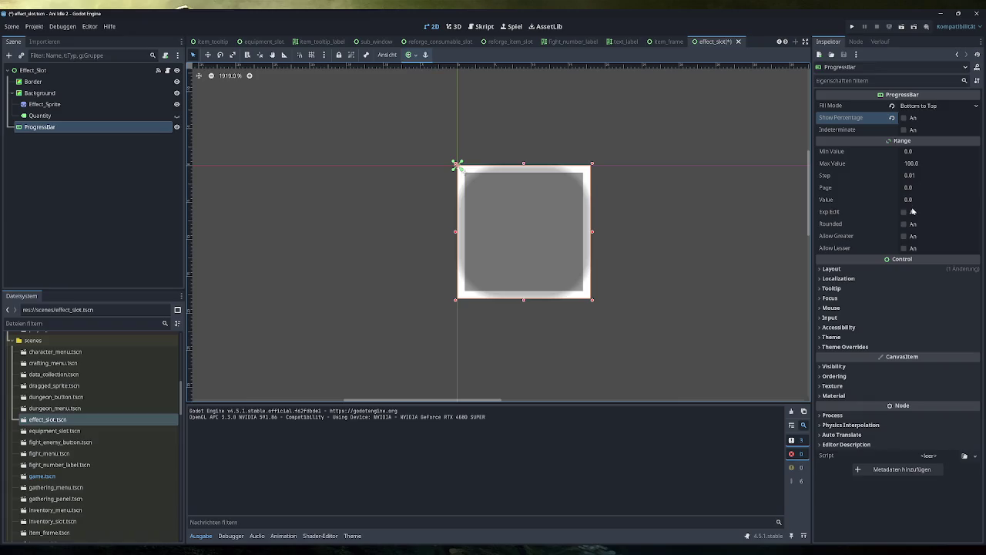
Under Theme Overrides > Styles, assign a new StyleBoxFlat to the ProgressBar's Fill style
left_click(855, 269)
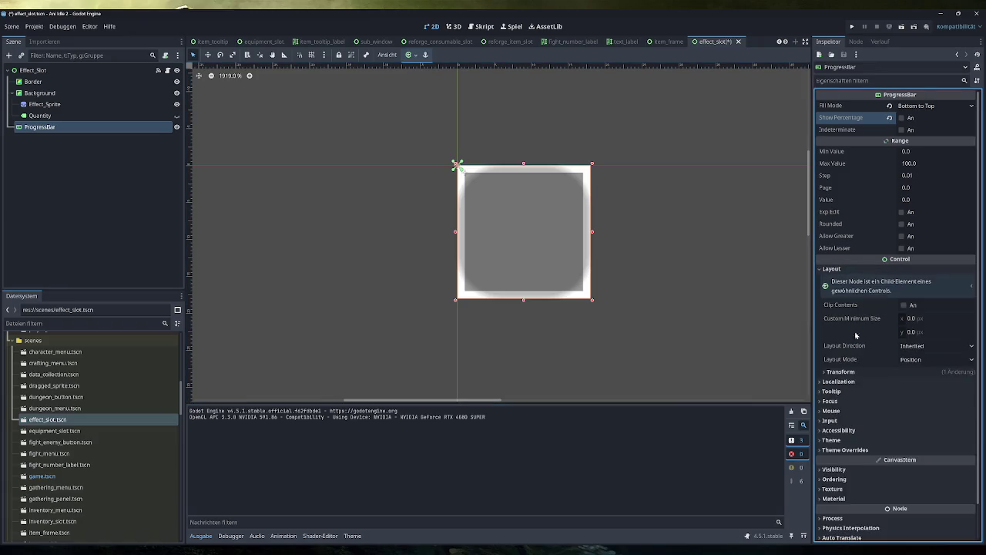
left_click(854, 370)
left_click(855, 371)
left_click(868, 271)
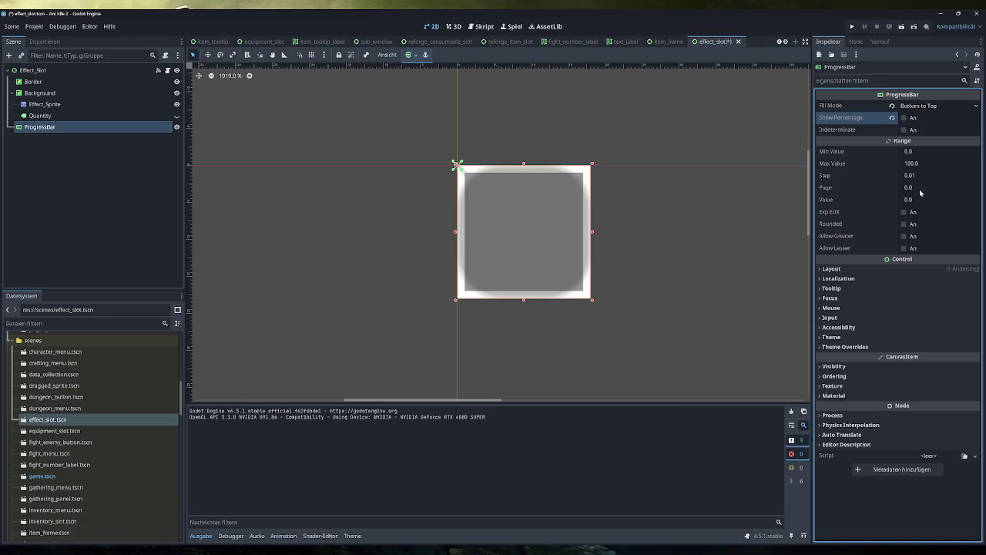
left_click(871, 348)
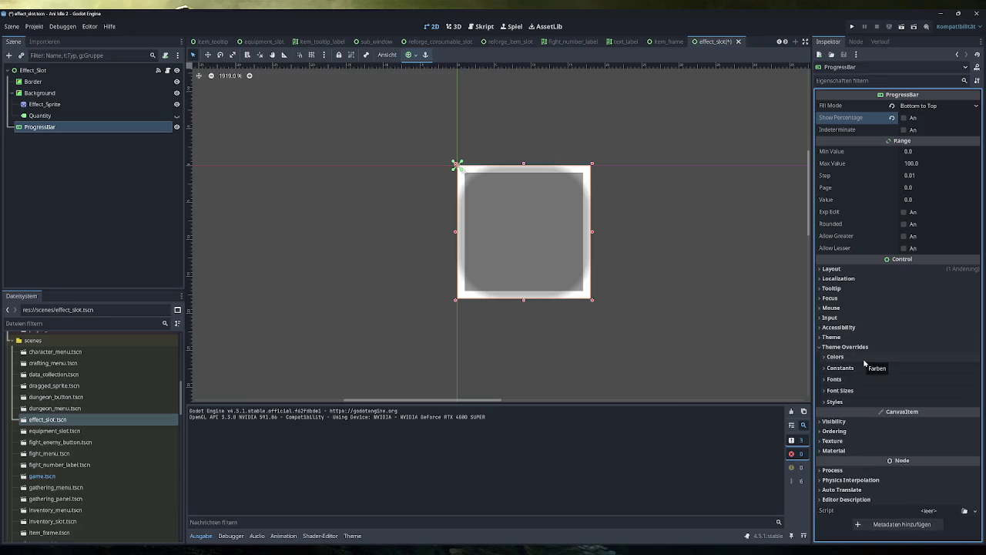
left_click(863, 402)
left_click(971, 427)
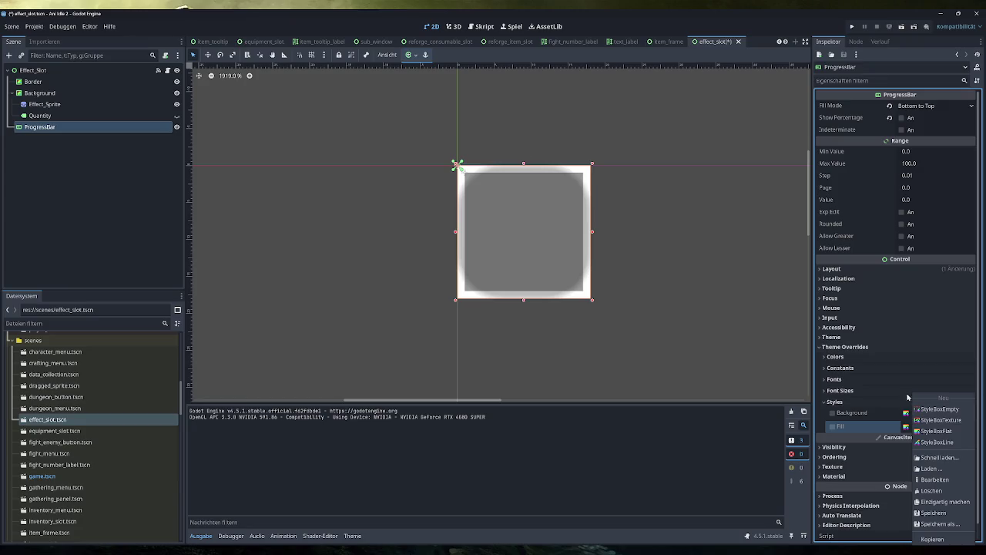
left_click(846, 337)
left_click(846, 338)
left_click(845, 337)
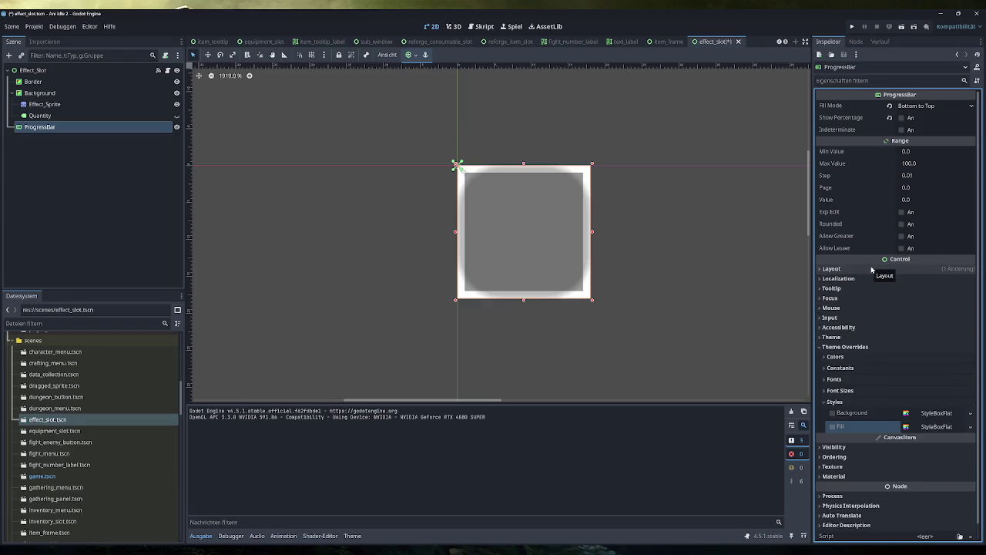
scroll(881, 271, "down", 1)
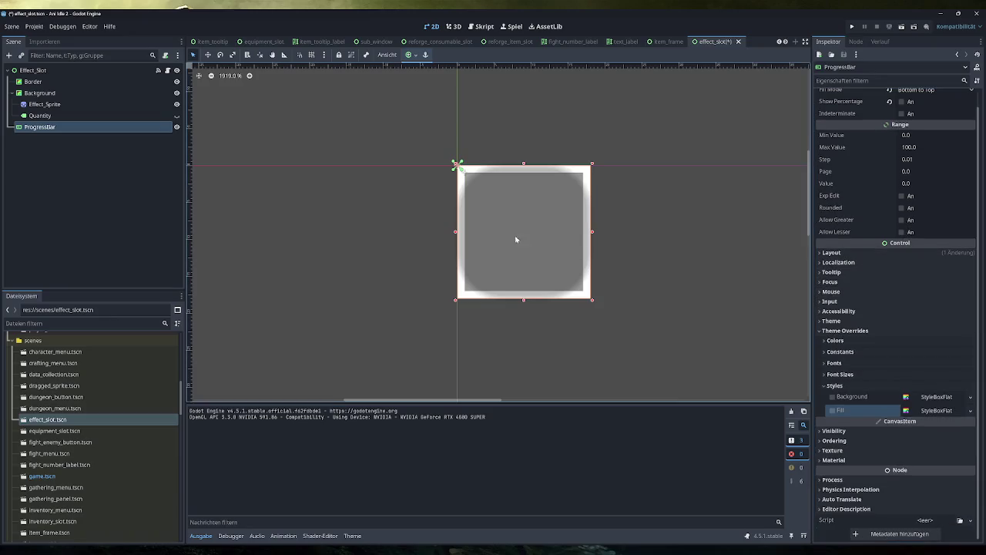
scroll(910, 189, "up", 1)
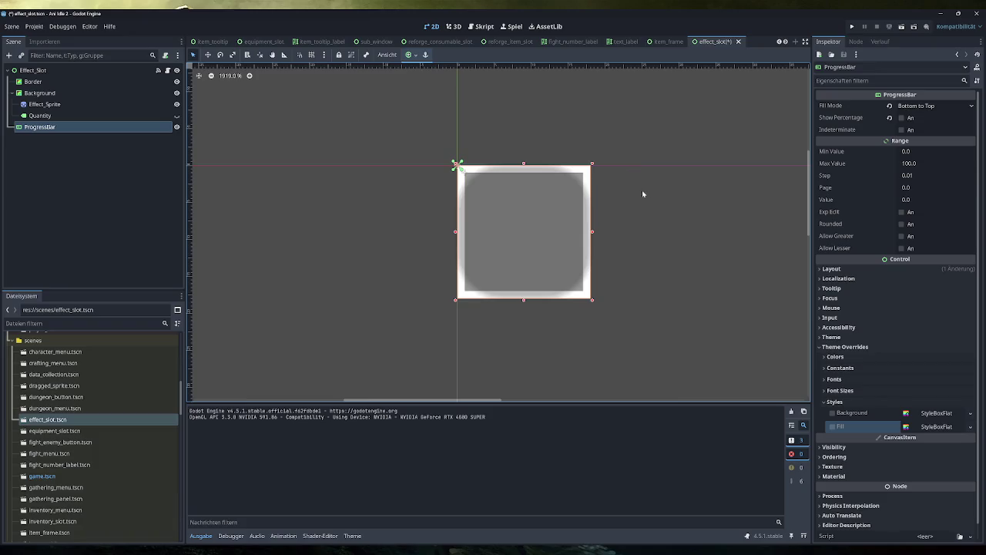
Give the Fill style a new StyleBoxFlat and lower its corner detail to 4
left_click(970, 427)
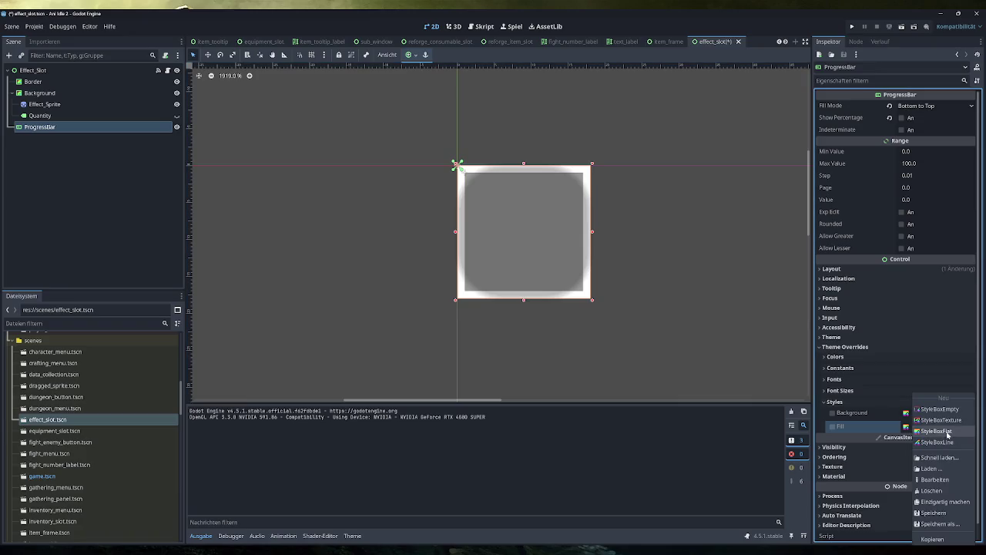
left_click(947, 432)
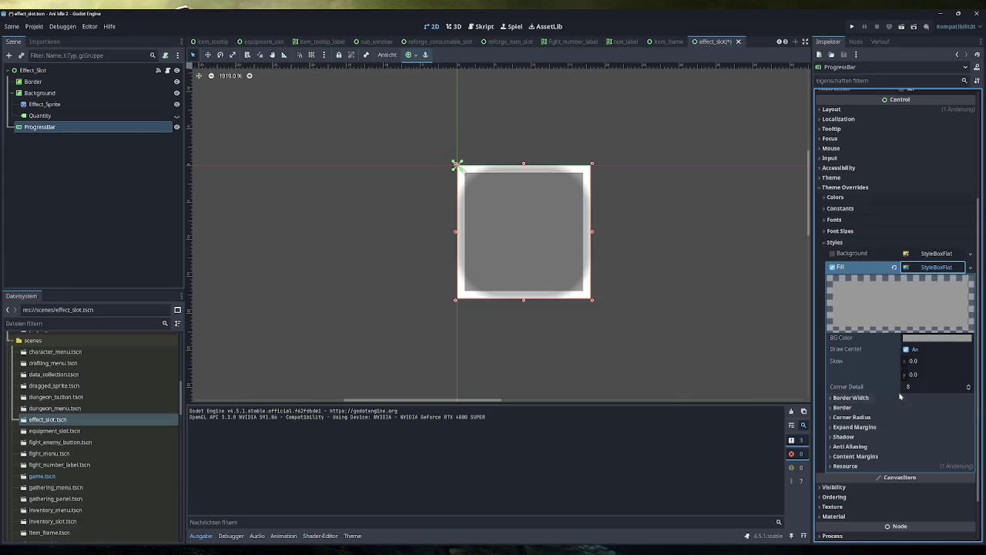
left_click(969, 390)
left_click(969, 390)
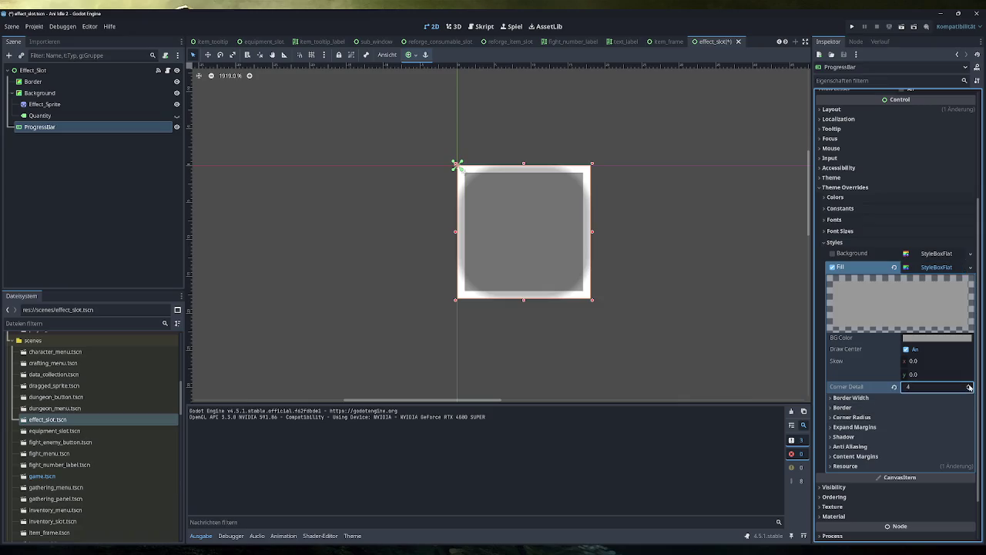
Give the Background a new StyleBoxFlat with a translucent pink BG Color (ff48905d)
left_click(970, 253)
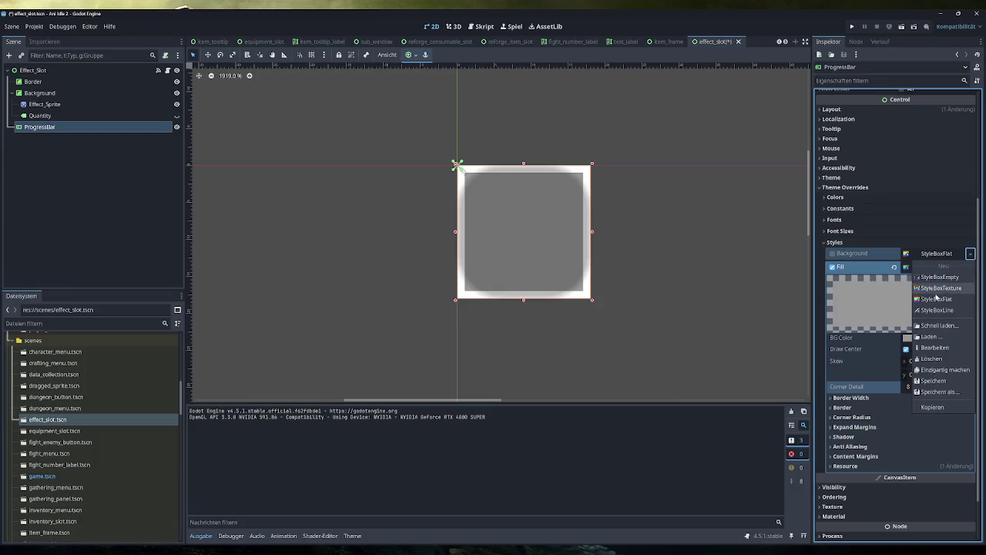
left_click(937, 302)
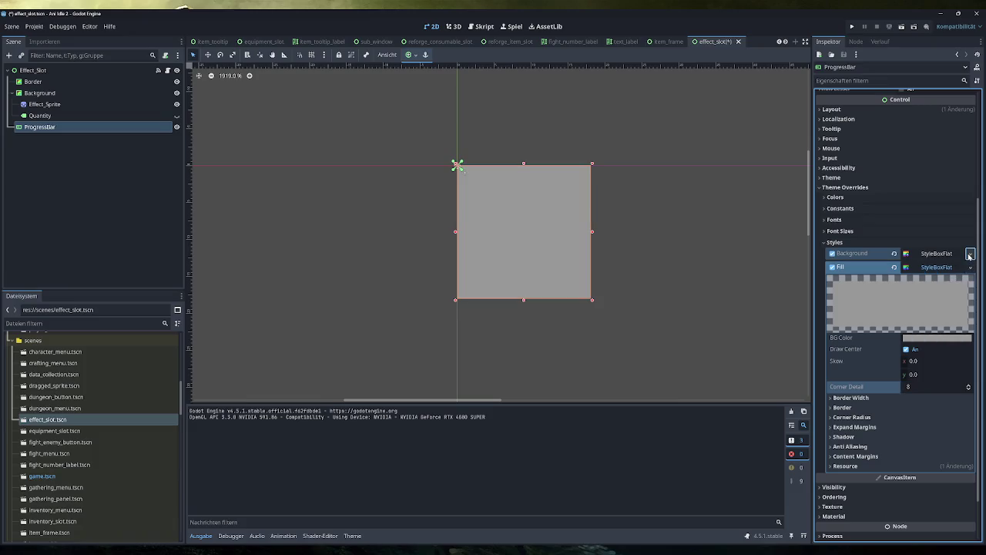
left_click(937, 253)
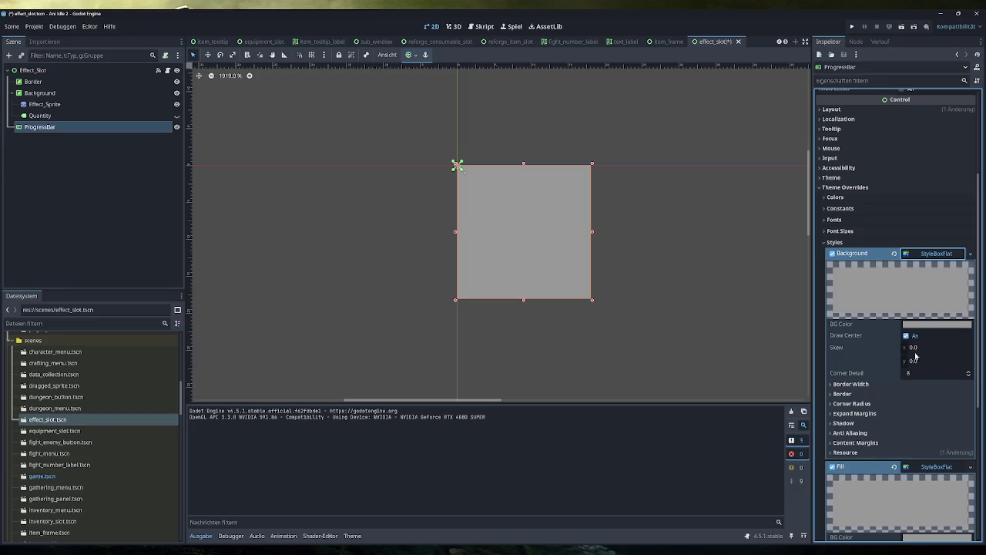
left_click(934, 325)
mouse_move(947, 267)
left_mouse_down()
mouse_move(902, 267)
mouse_move(911, 270)
left_mouse_up()
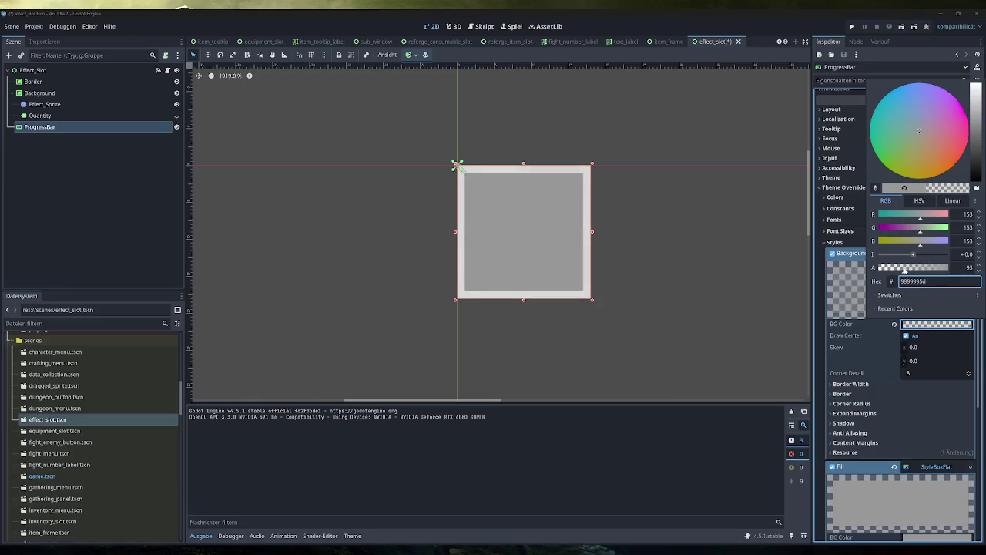
left_click_drag(962, 145, 970, 135)
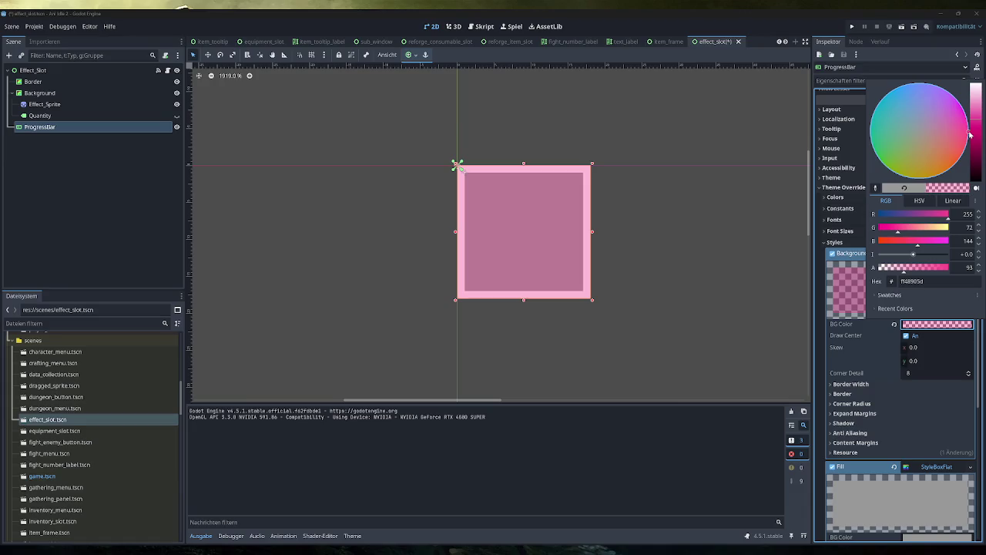
left_click(940, 308)
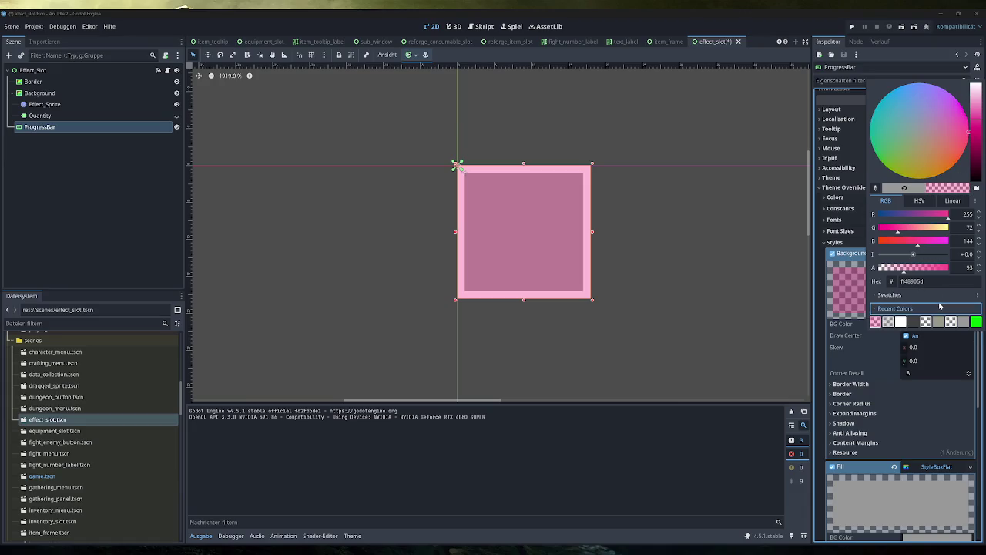
left_click(857, 307)
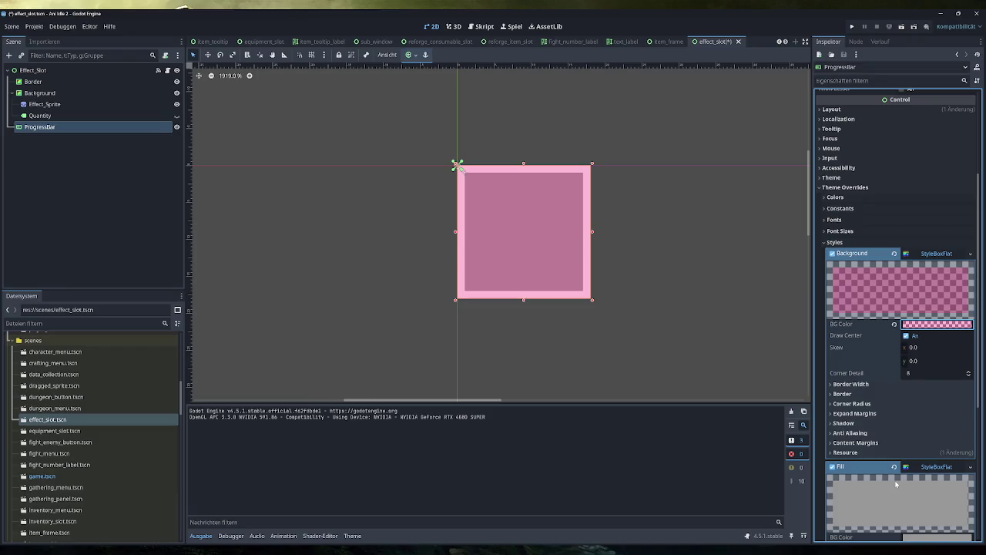
Set the Fill style's BG Color to cyan 00a9d1
scroll(935, 436, "down", 3)
left_click(937, 425)
key("ctrl+v")
key("Return")
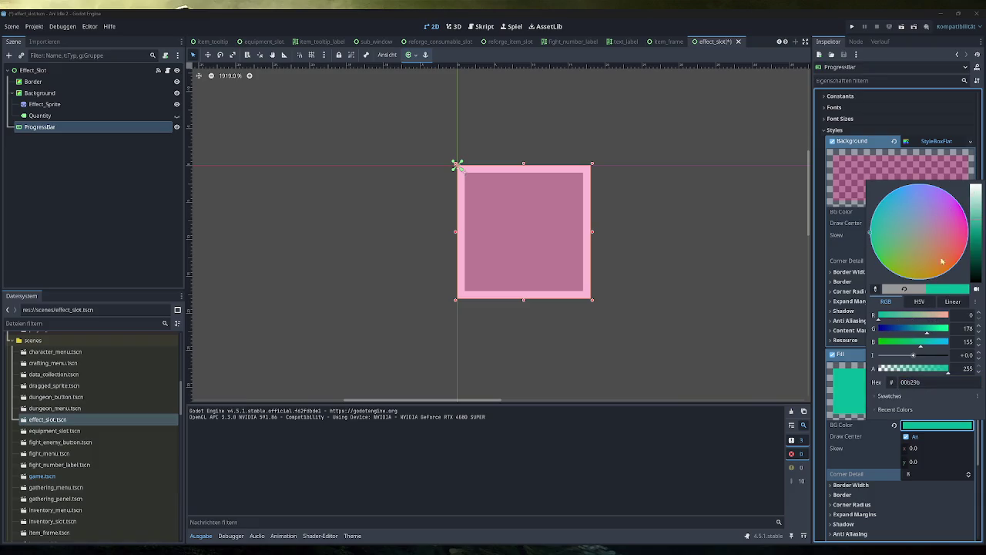
mouse_move(887, 220)
left_mouse_down()
mouse_move(950, 273)
mouse_move(907, 249)
left_mouse_up()
left_click(861, 238)
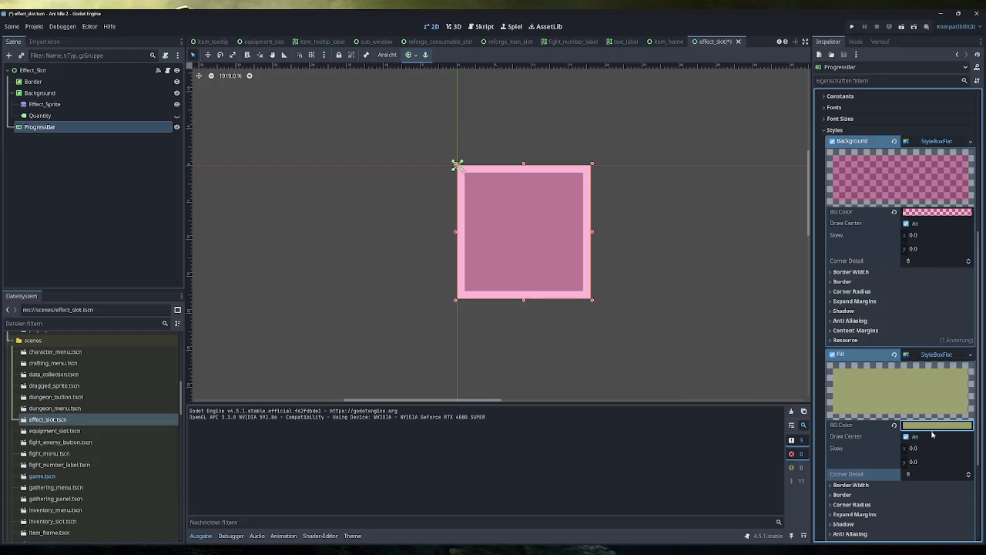
left_click(932, 426)
type("00a9d1")
key("Return")
left_click(908, 451)
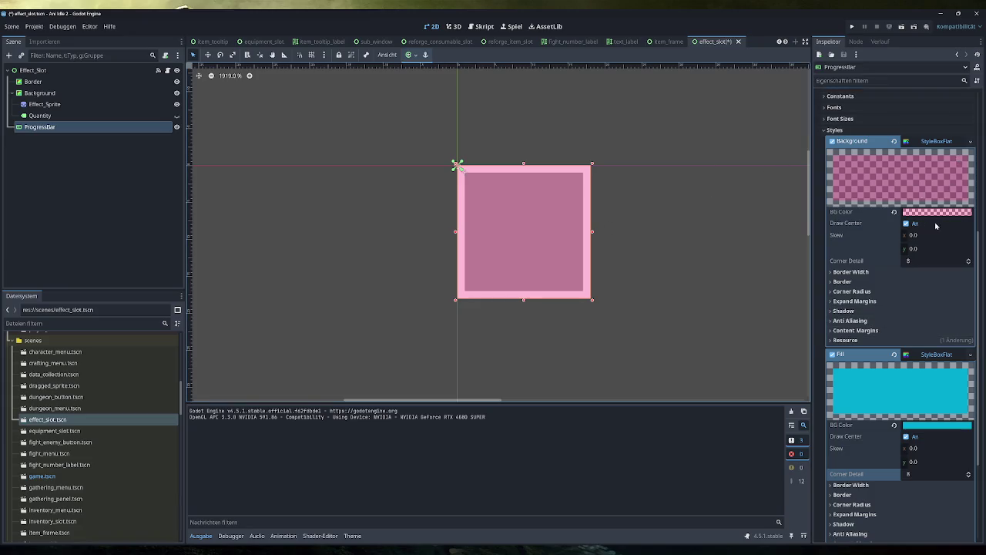
left_click(872, 291)
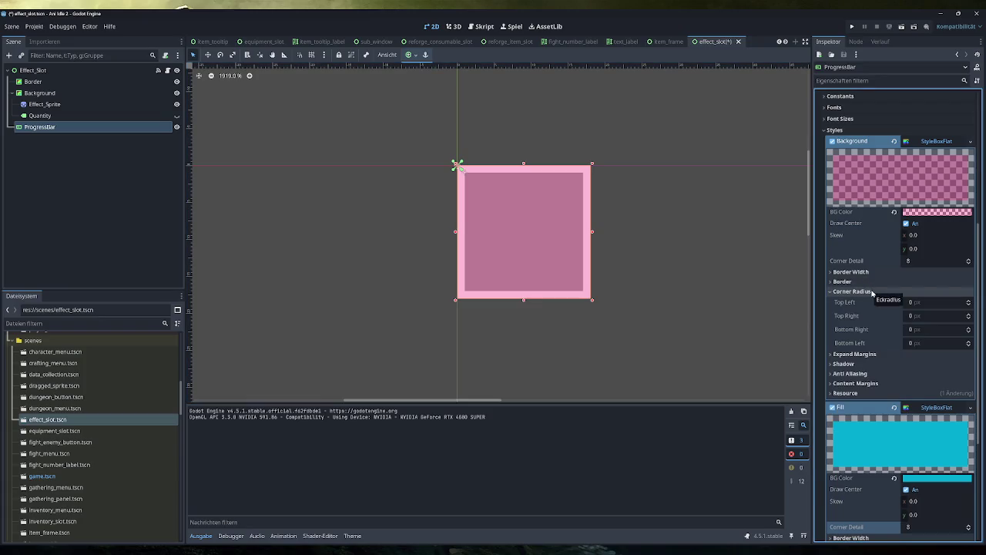
left_click(871, 291)
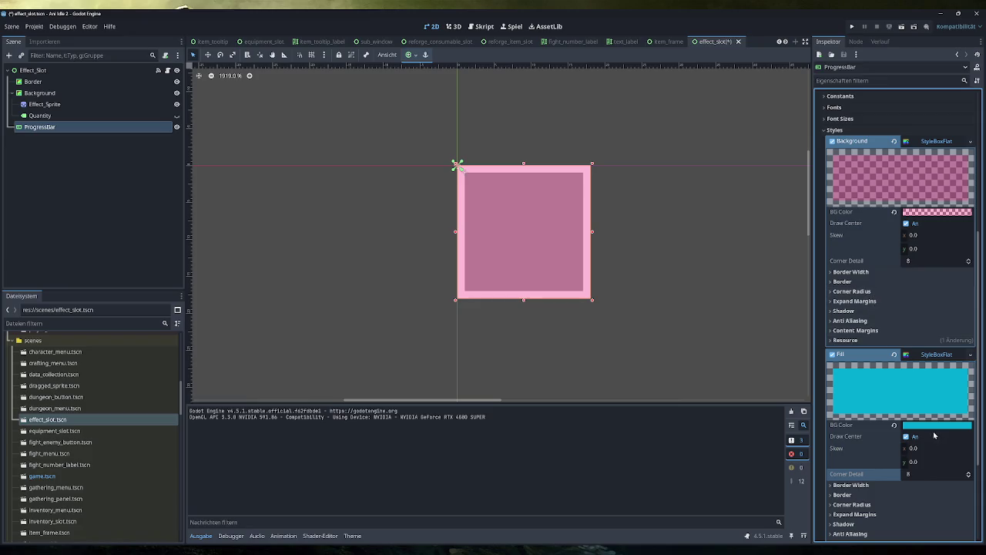
Set the ProgressBar background BG Color alpha to 0, making it fully transparent
mouse_move(927, 429)
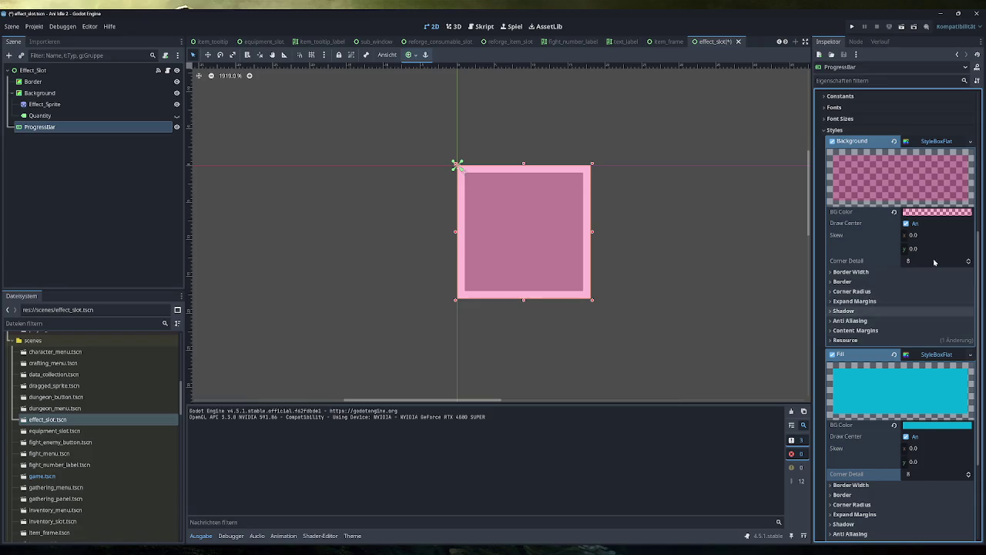
left_click(951, 213)
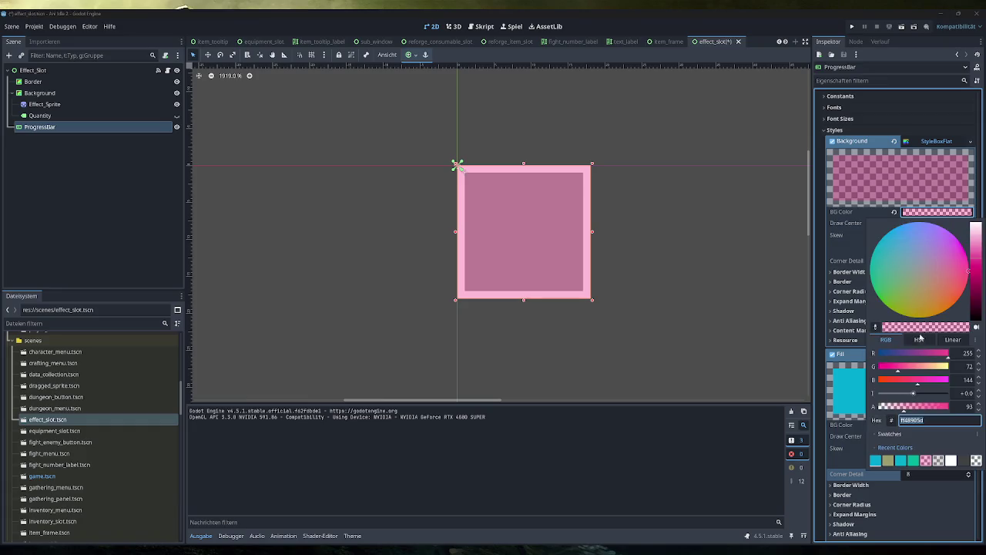
left_click_drag(909, 408, 847, 412)
key("Escape")
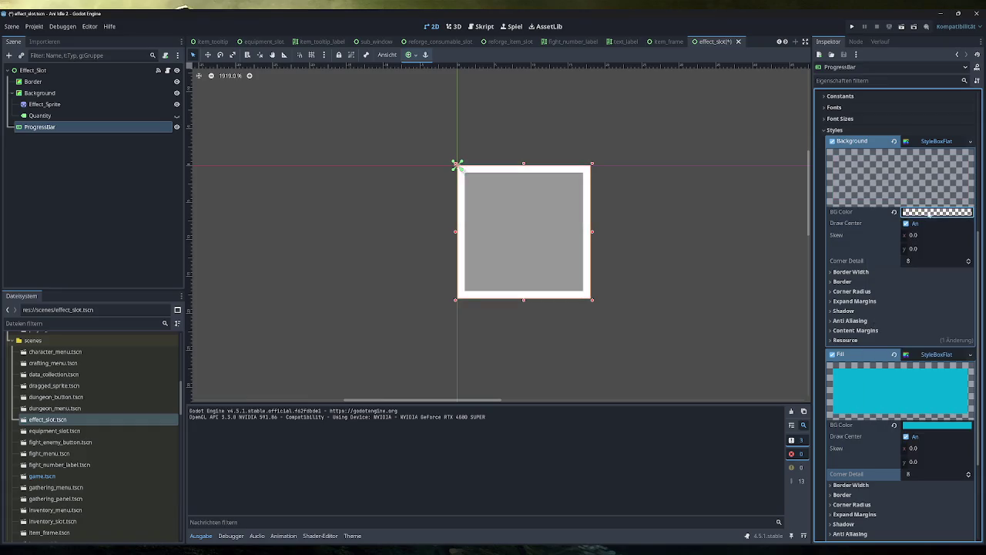
Make the cyan fill translucent by setting its BG Color alpha to 104
left_click(930, 425)
left_click(903, 369)
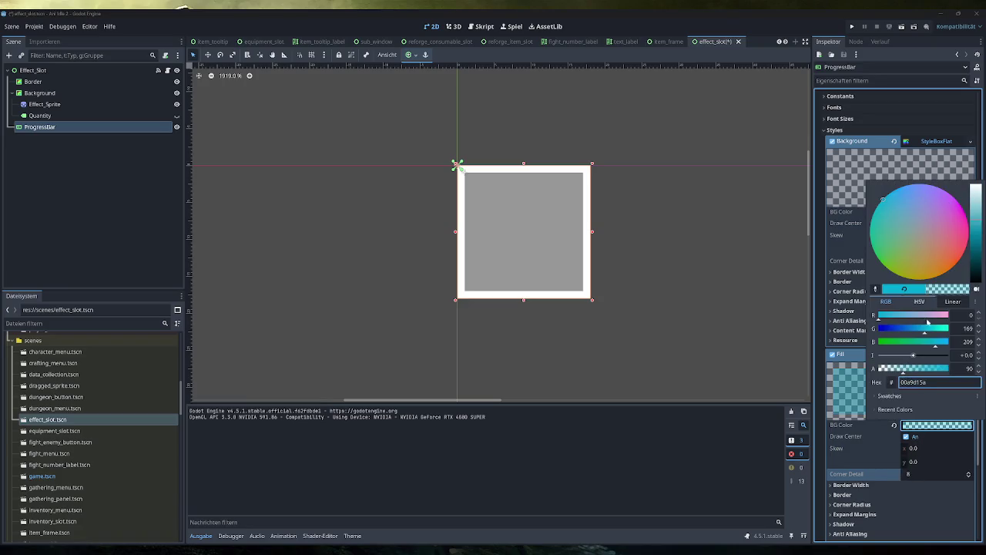
left_click(907, 370)
left_click(889, 123)
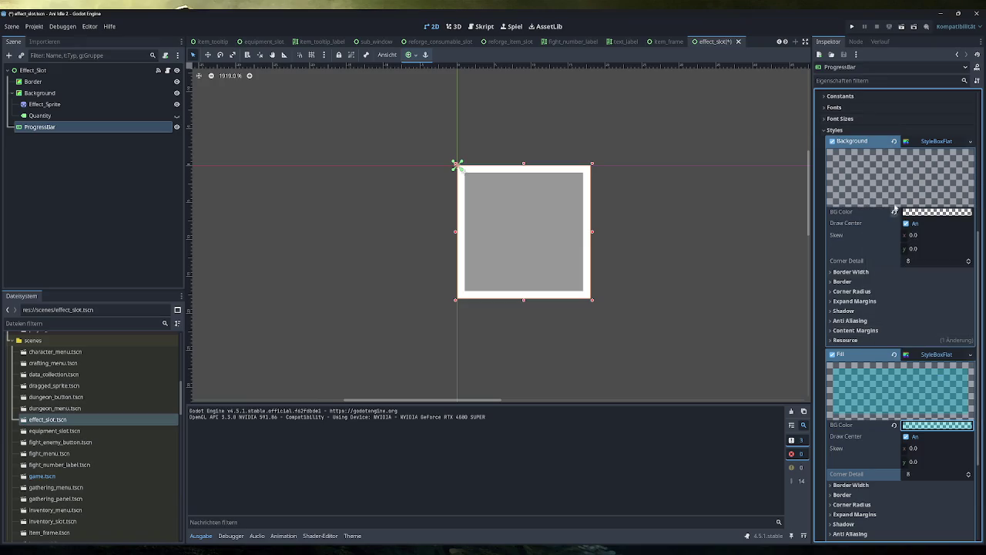
Drag the ProgressBar's Range Value up to 100 to preview the full fill
left_click(935, 141)
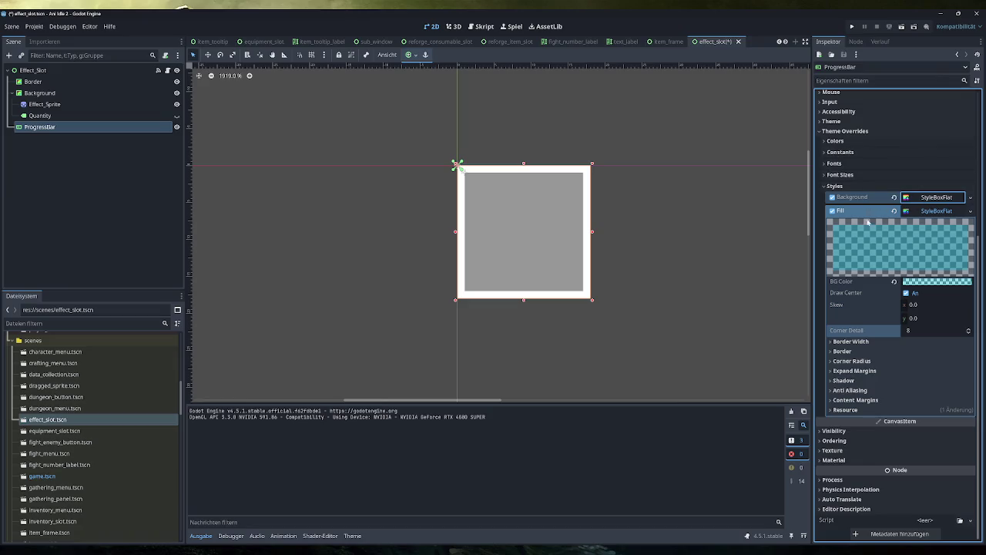
scroll(932, 178, "up", 4)
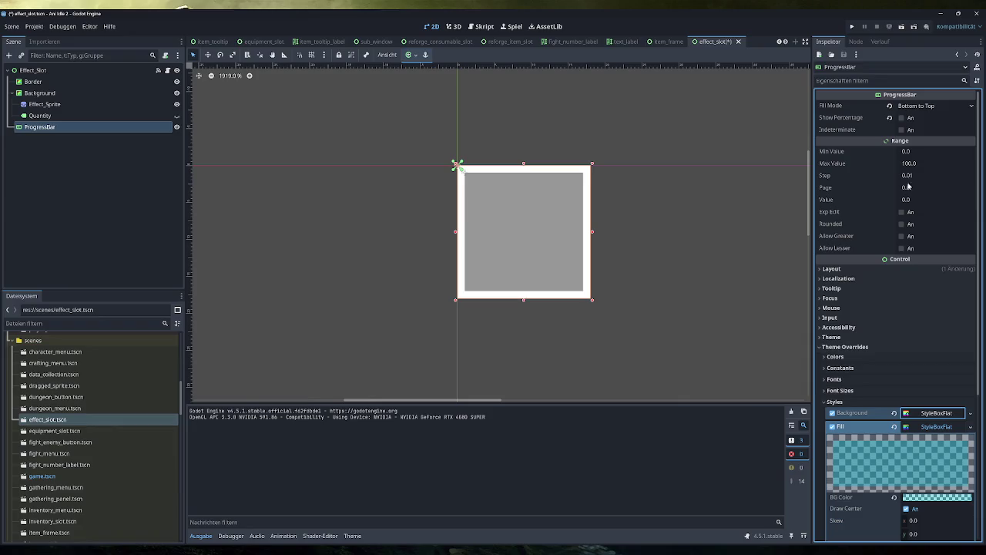
left_click(911, 200)
left_click_drag(911, 200, 985, 200)
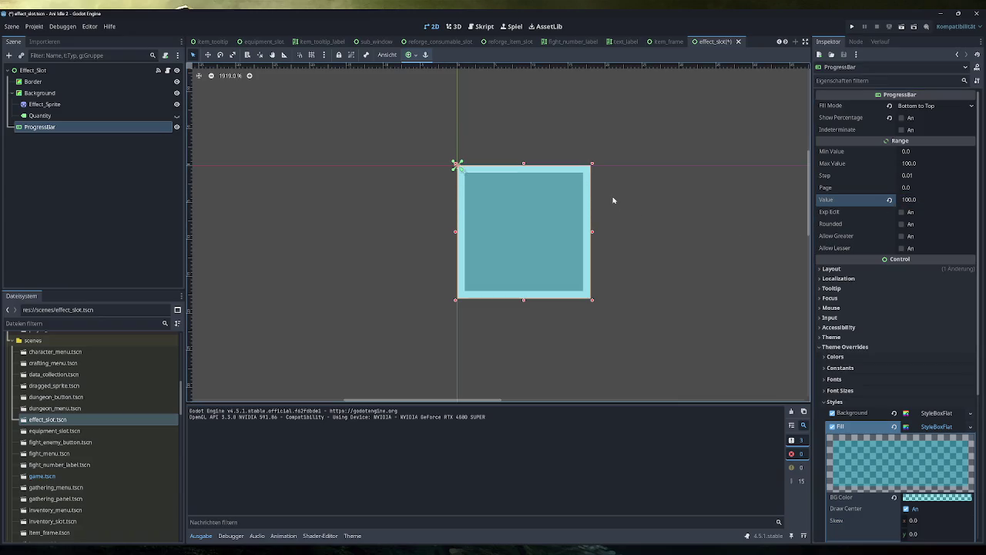
Recolour the fill to translucent grey 66736d, lower Value to about 4.63, then deselect
left_click(921, 163)
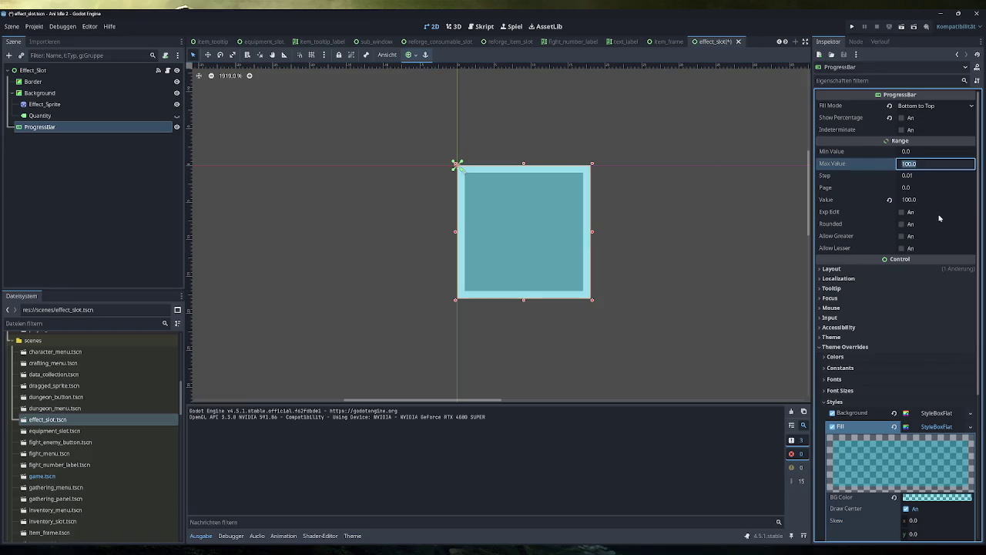
left_click(938, 498)
mouse_move(937, 332)
left_mouse_down()
mouse_move(952, 304)
mouse_move(914, 305)
left_mouse_up()
left_click_drag(975, 306, 976, 313)
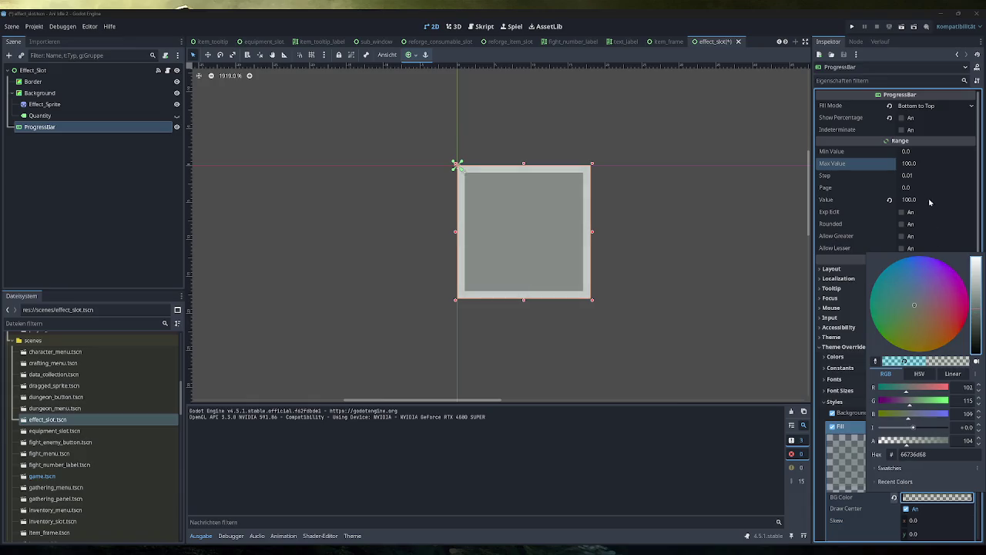
left_click(917, 194)
left_click_drag(917, 204, 848, 200)
left_click(733, 242)
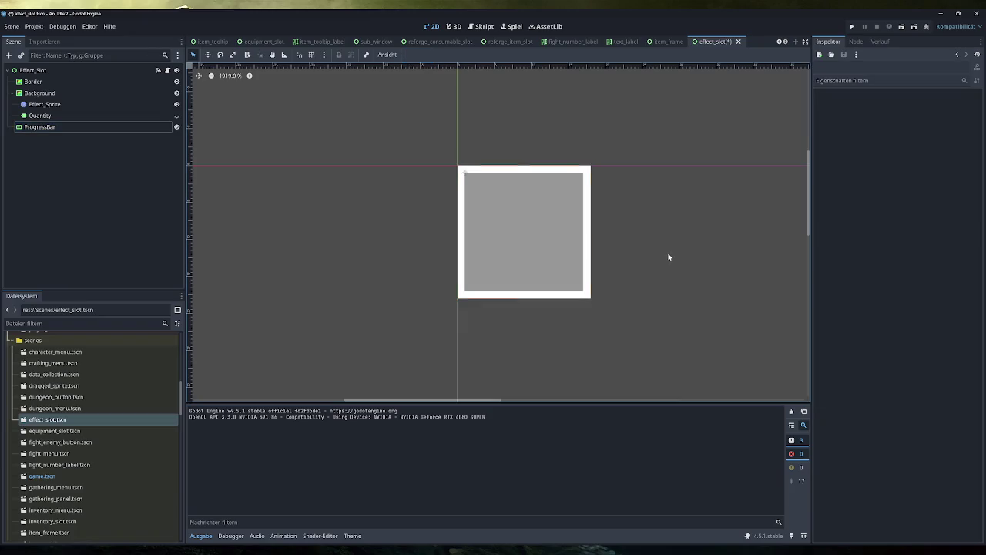
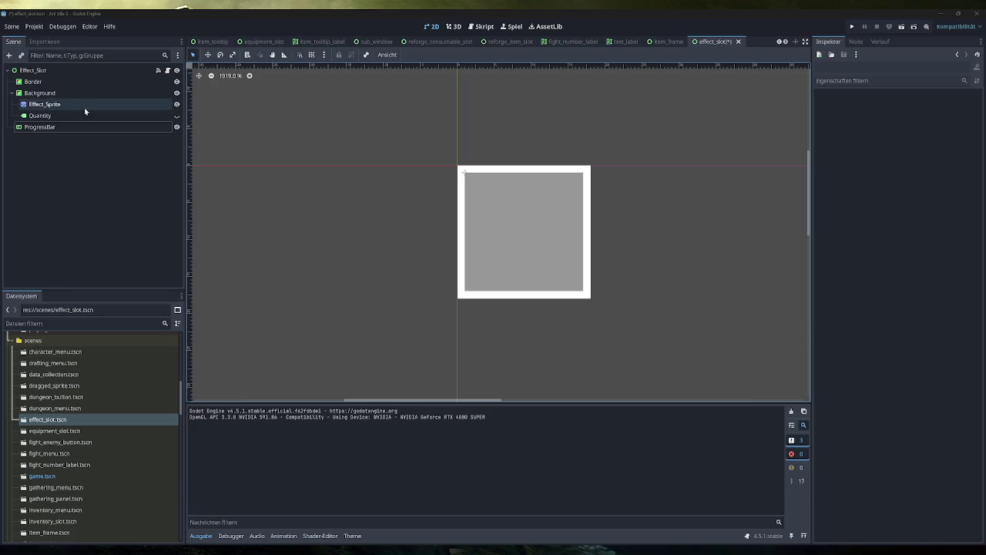
Reselect the ProgressBar to show its Bottom-to-Top fill and StyleBoxFlat overrides in the Inspector
left_click(47, 126)
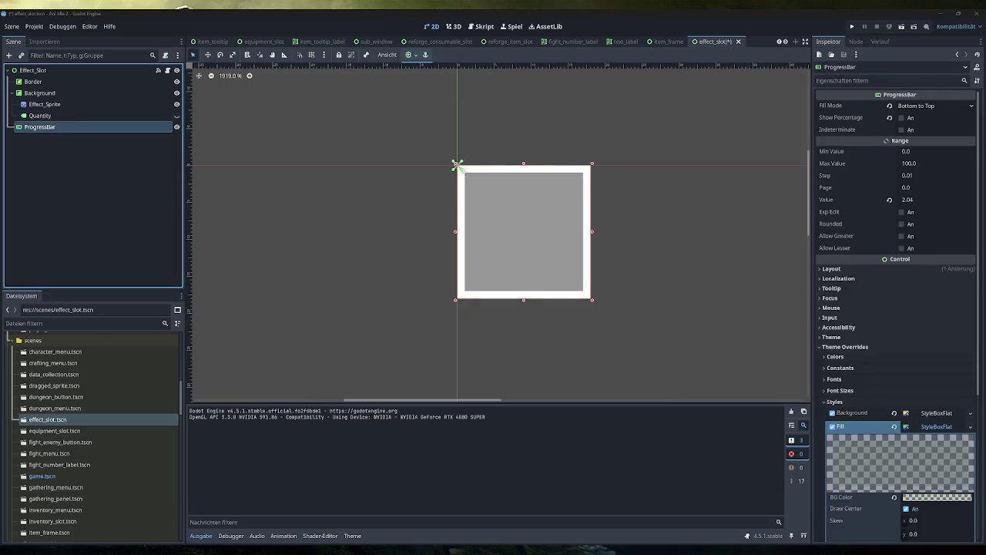
left_click(665, 283)
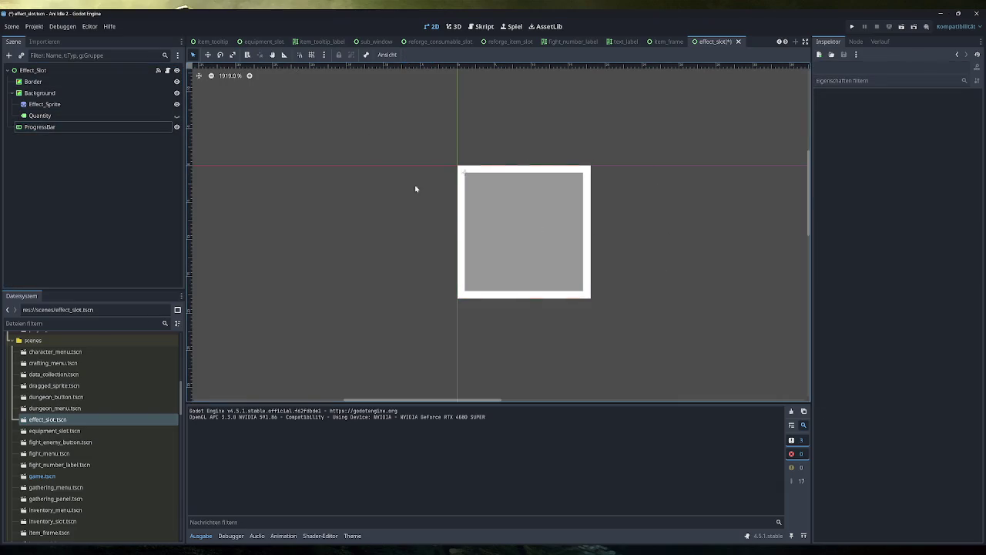
left_click(68, 126)
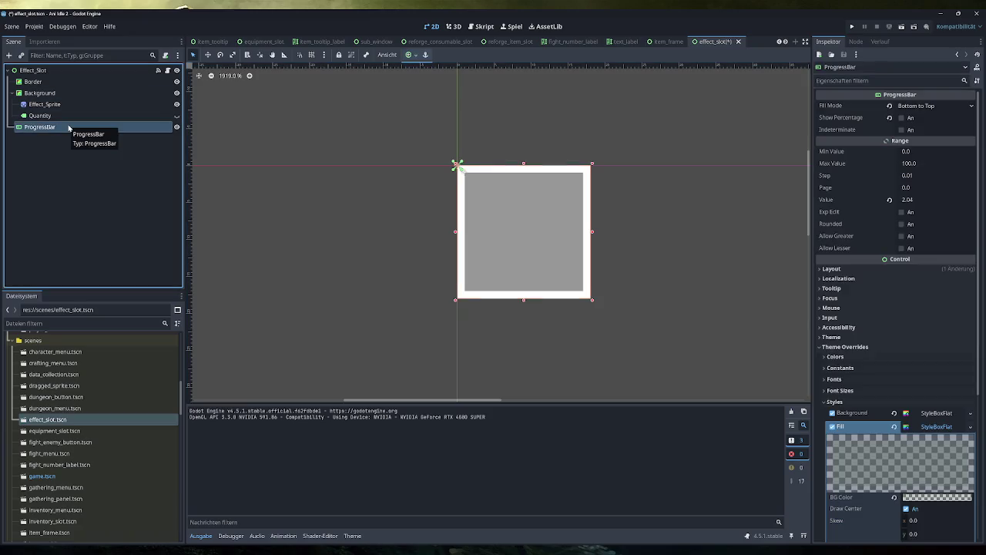